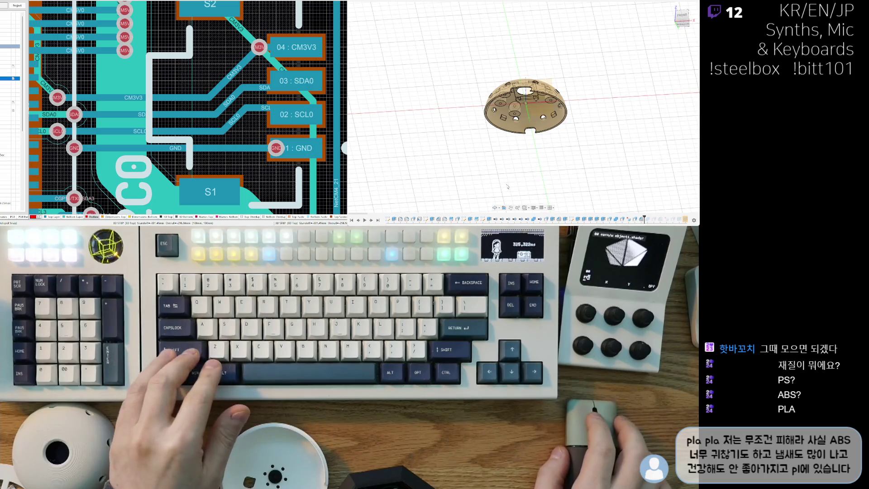
Orbit the dome shell from above down to a low oblique angle, then deselect the body
scroll(510, 186, up, 5)
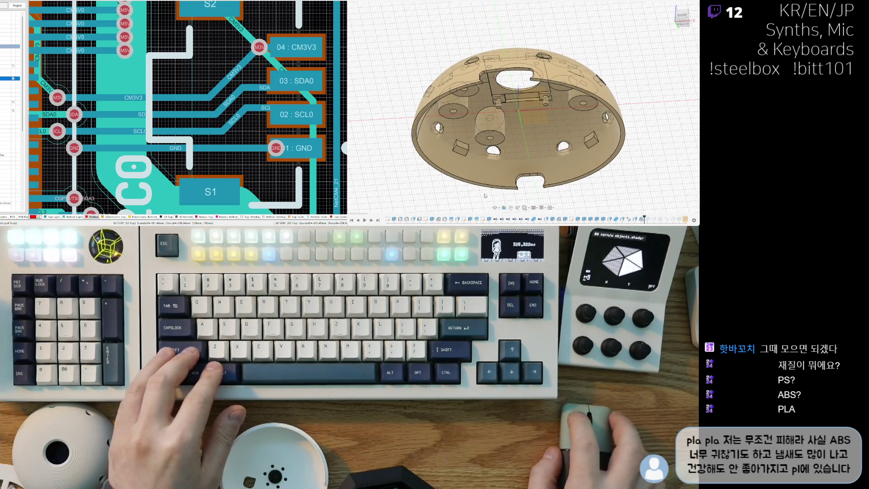
scroll(481, 197, down, 3)
mouse_move(480, 196)
shift+middle_down()
mouse_move(606, 149)
mouse_move(504, 135)
mouse_move(504, 114)
shift+middle_up()
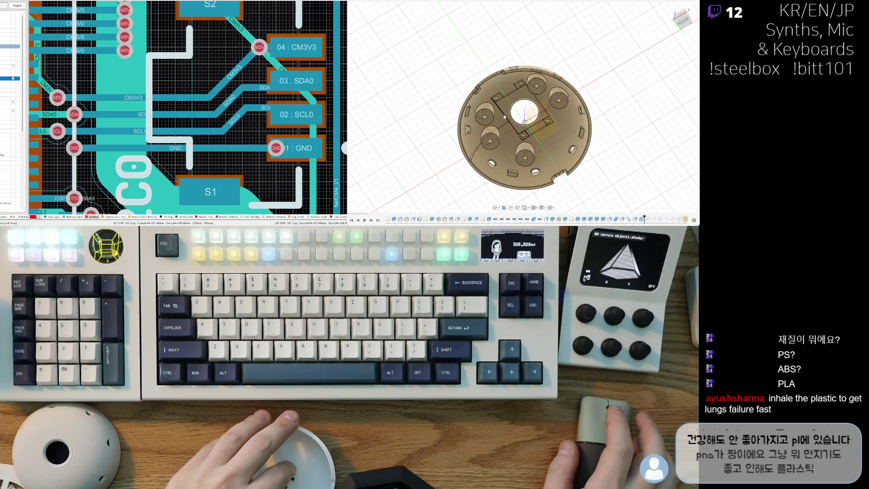
scroll(498, 149, up, 3)
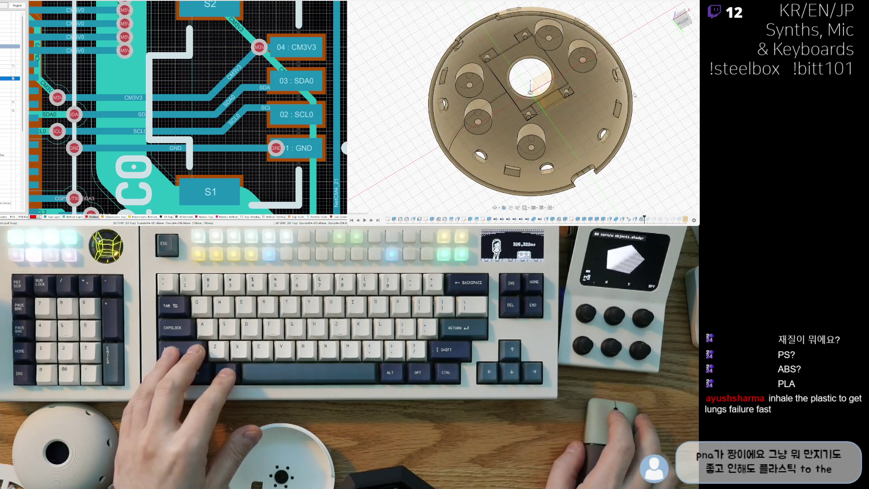
scroll(634, 96, down, 2)
shift+middle_drag(634, 96, 618, 141)
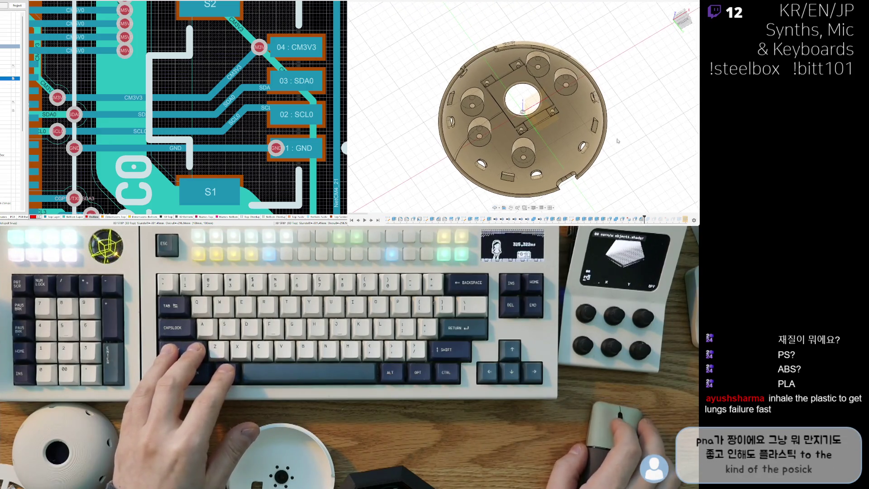
scroll(618, 142, up, 2)
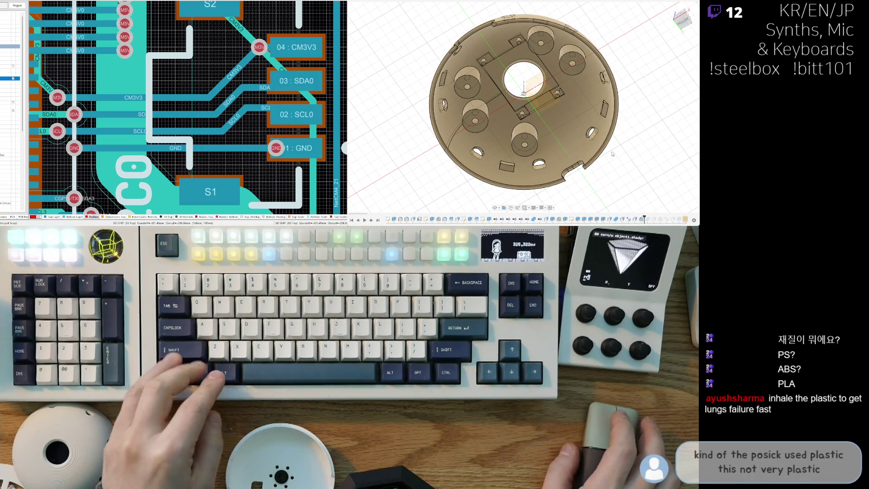
shift+middle_drag(612, 154, 612, 163)
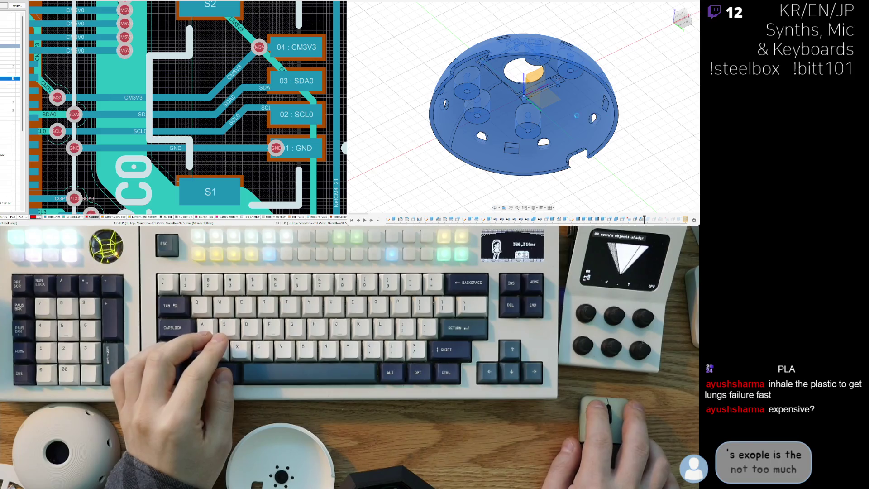
key(Escape)
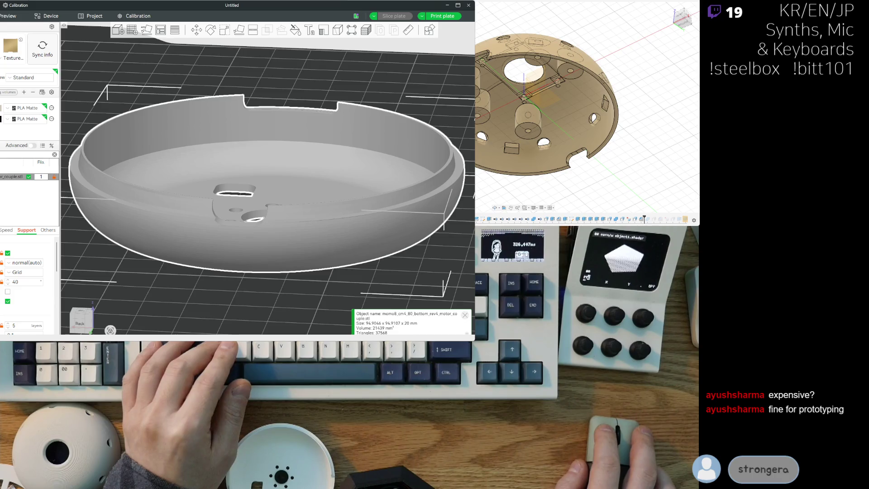
Delete the bowl-shaped bottom piece and view the dome top shell from above
scroll(244, 134, down, 3)
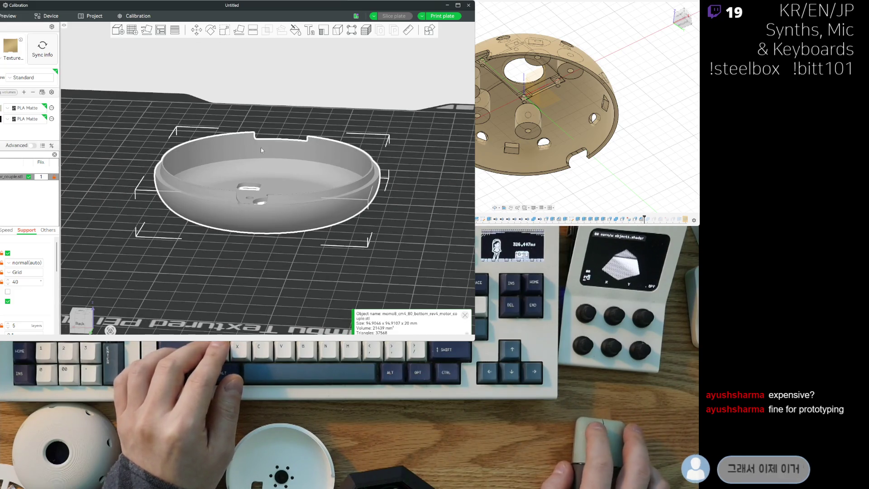
key(Delete)
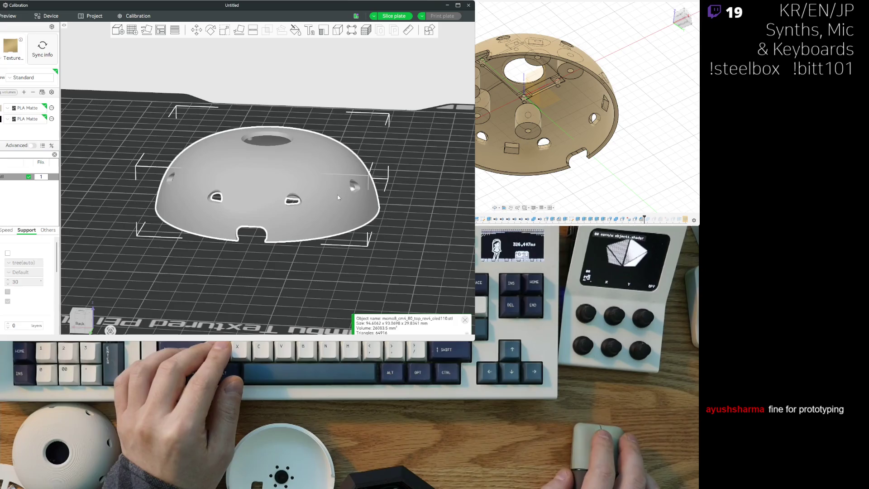
drag(304, 264, 196, 219)
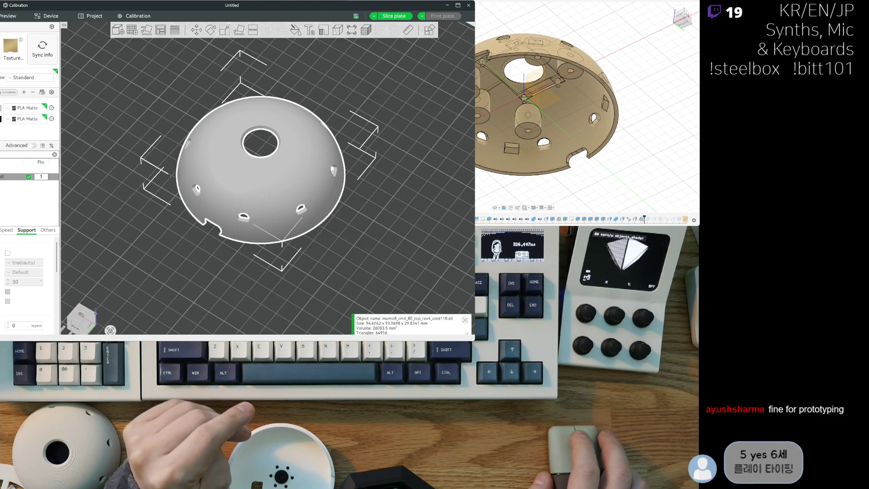
Enable supports with a 40 threshold angle and change the 90 value to 50%
click(7, 253)
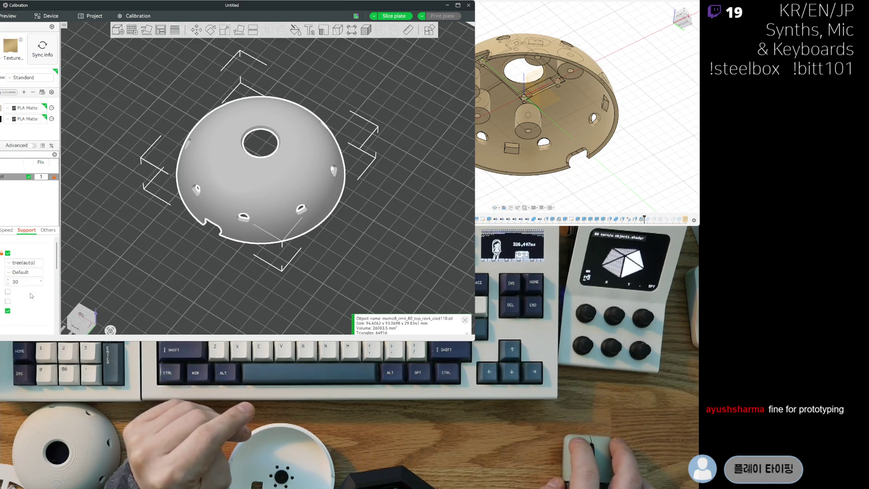
scroll(28, 276, down, 2)
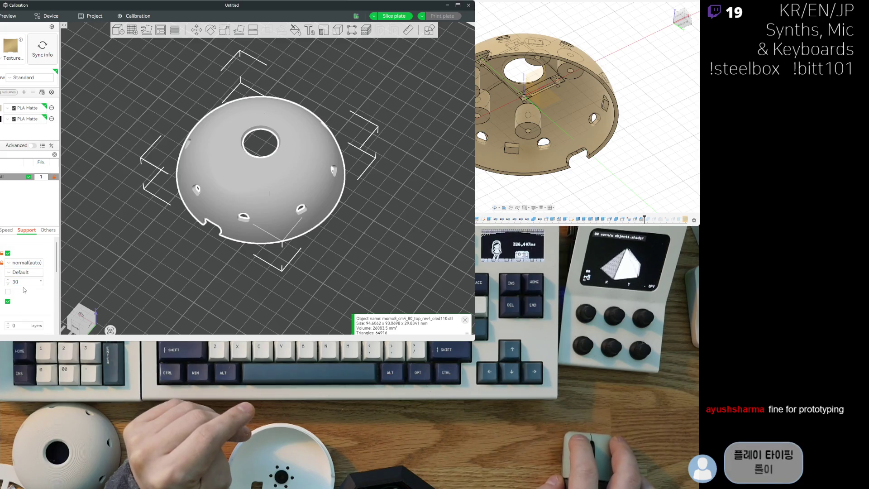
scroll(21, 255, down, 1)
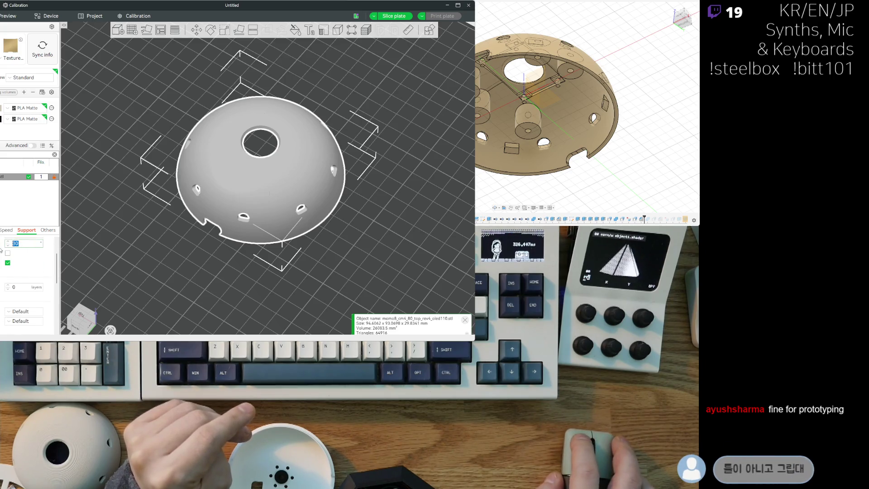
text(40)
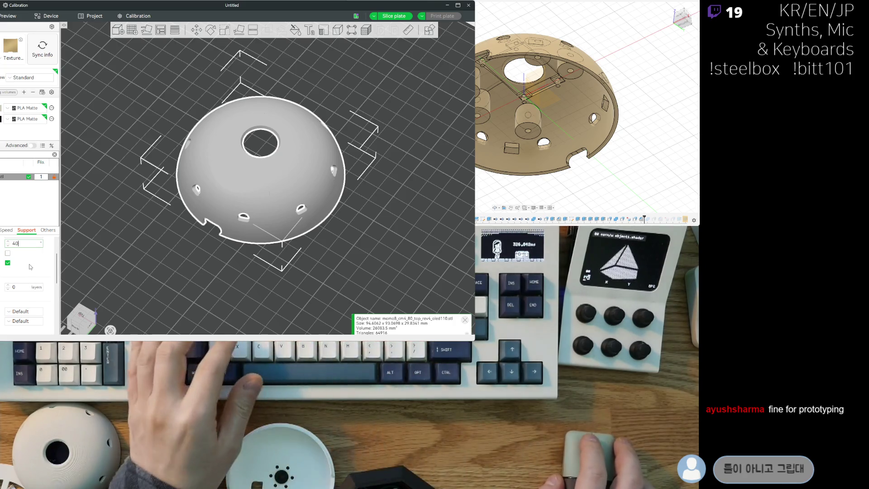
scroll(29, 266, down, 2)
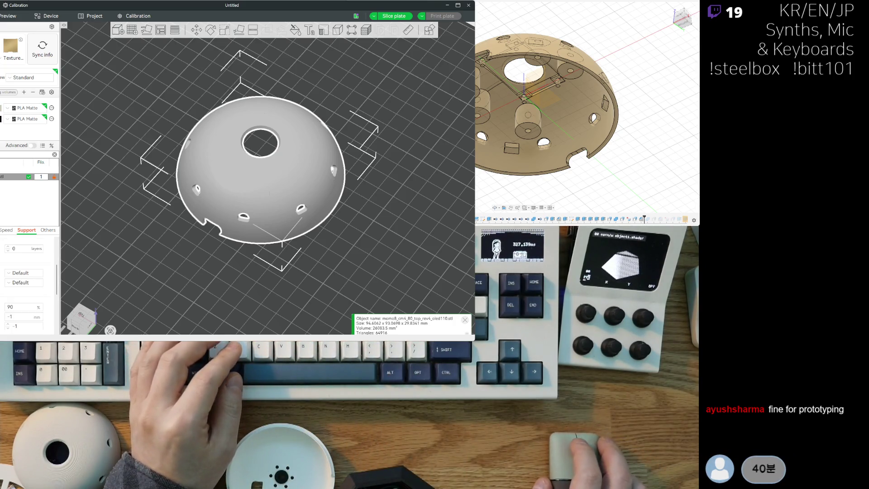
double_click(18, 307)
text(50)
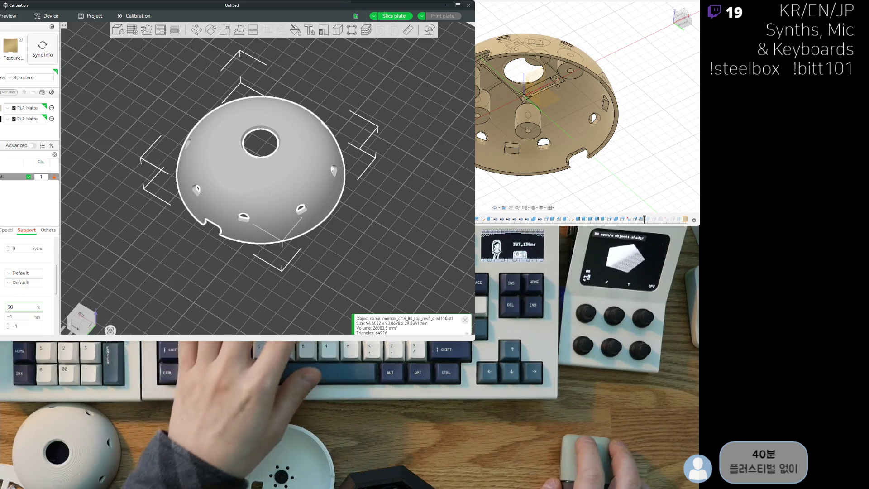
Set the 0.2 support value to 0.1 mm and use 3 interface layers
scroll(29, 297, down, 3)
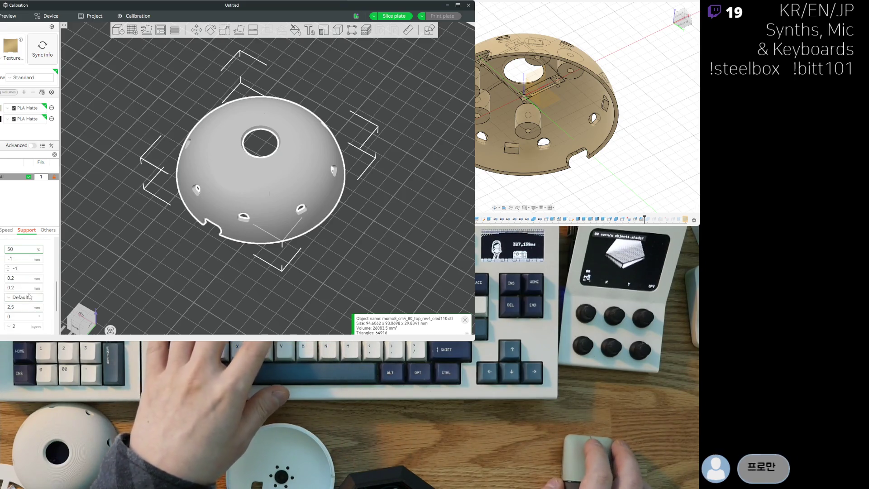
double_click(27, 278)
text(0.1)
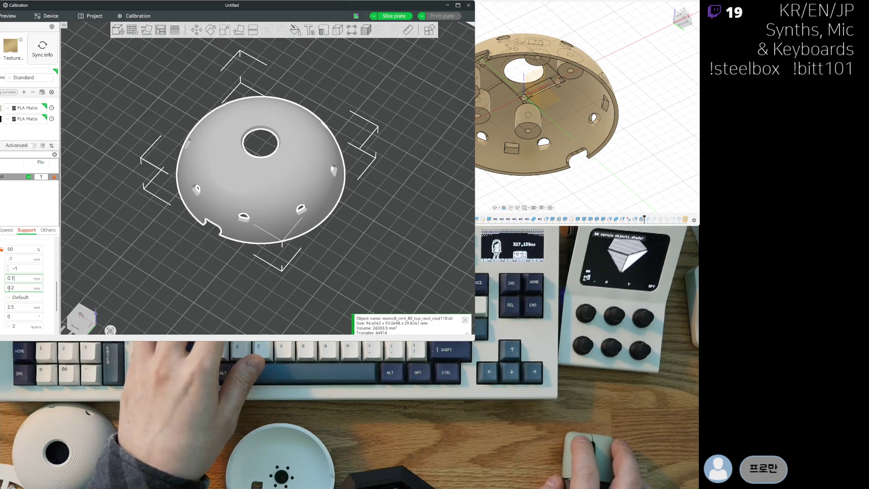
key(Return)
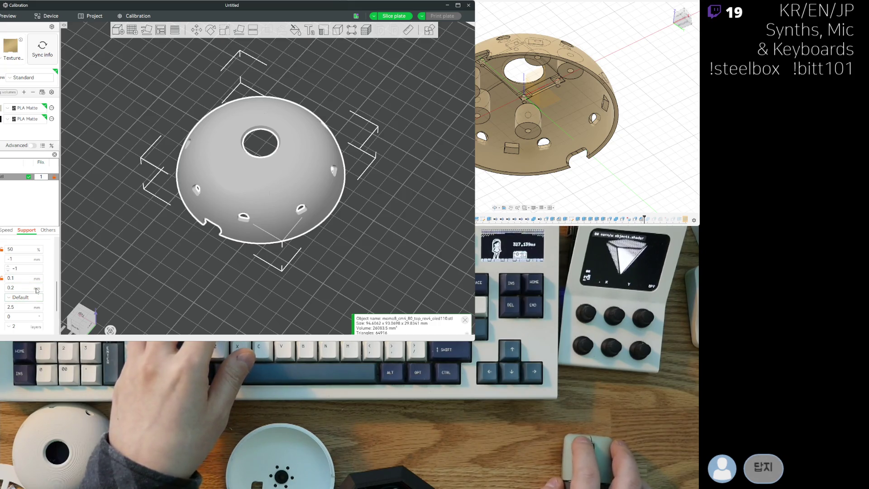
scroll(25, 297, down, 3)
scroll(20, 304, down, 1)
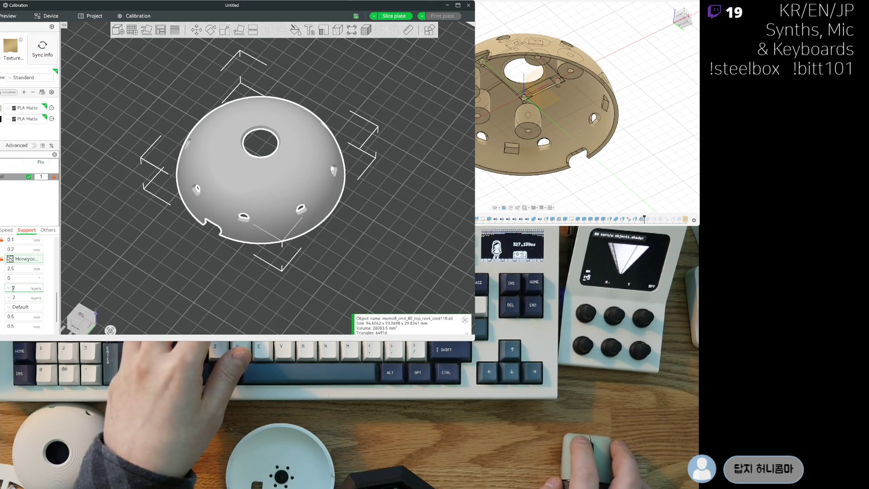
text(3)
key(Return)
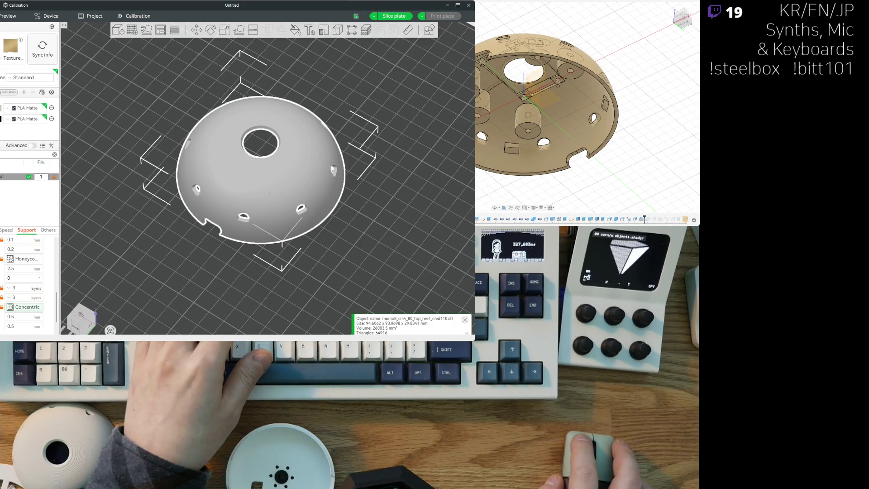
scroll(2, 311, down, 3)
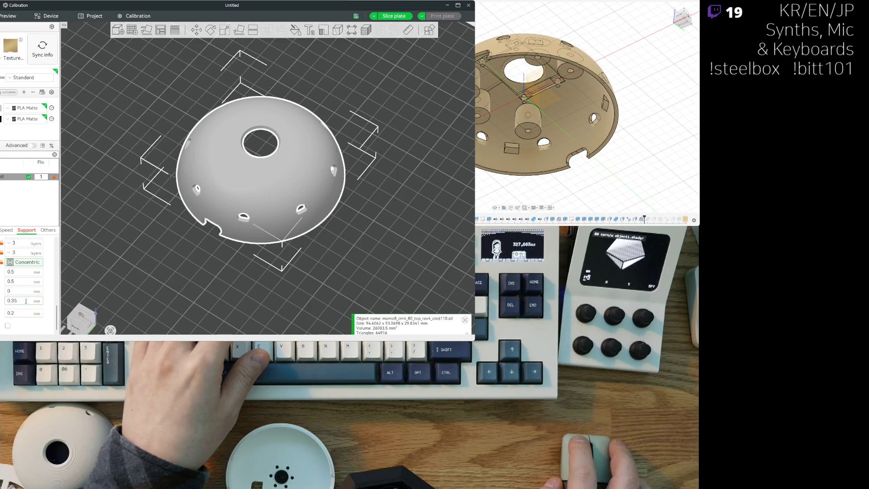
Change the 0.2 mm support distance to 0.1 mm
text(0.5)
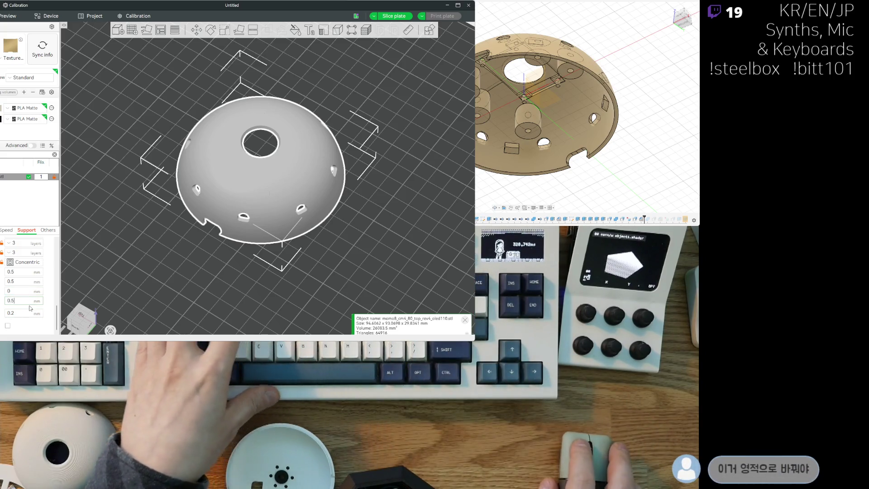
click(11, 313)
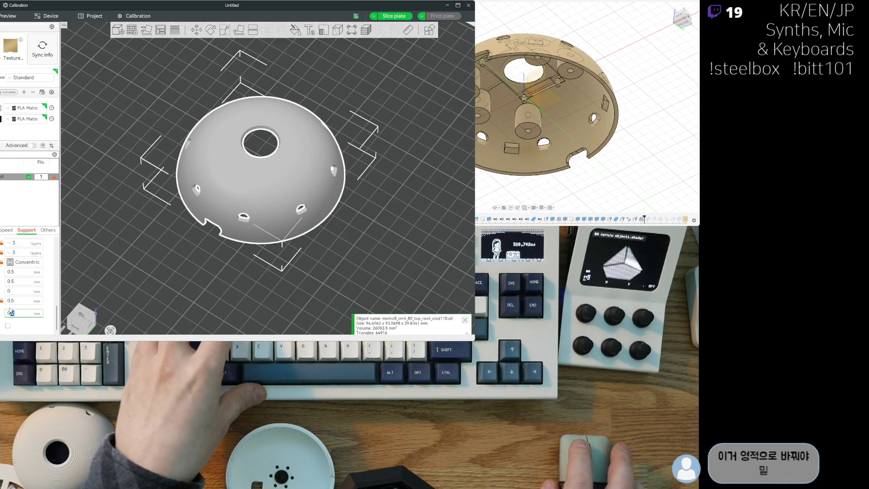
text(1)
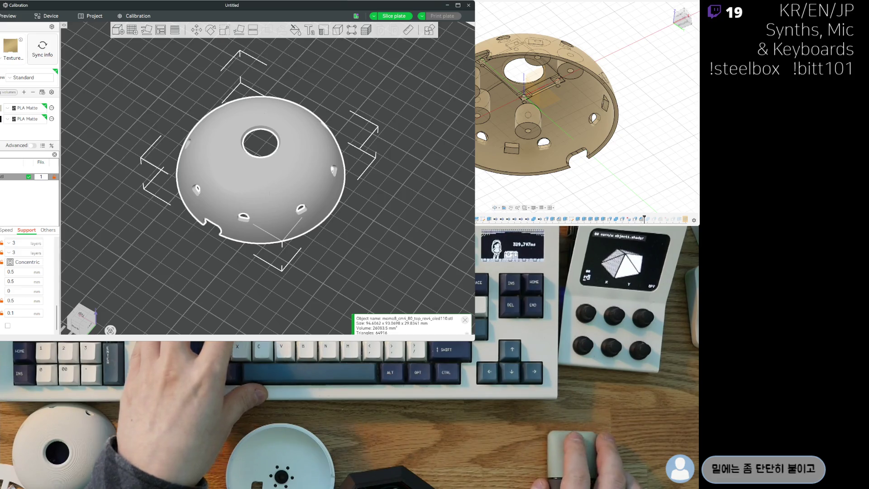
click(10, 313)
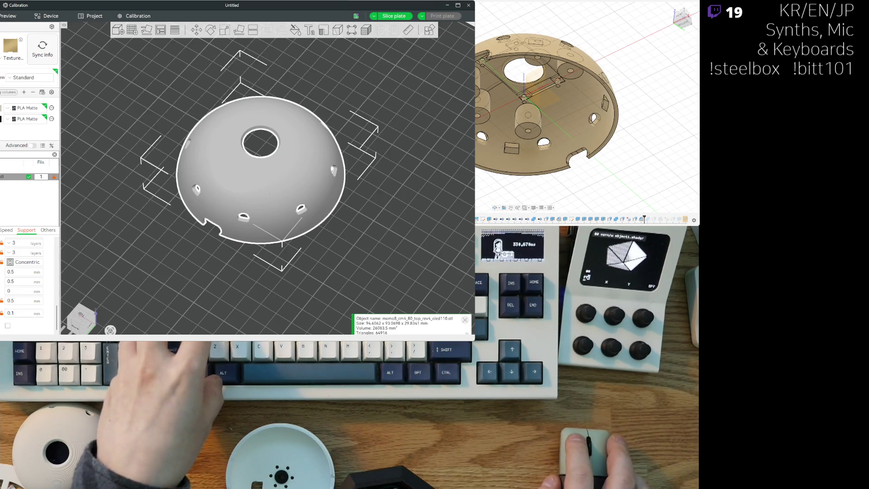
Slice the plate with the updated support settings
scroll(27, 281, down, 5)
scroll(27, 281, down, 5)
scroll(27, 280, down, 5)
scroll(20, 283, up, 5)
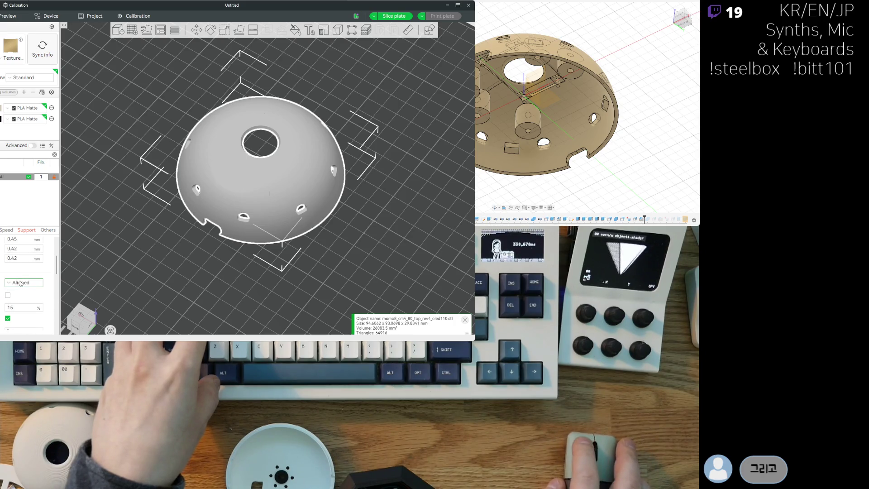
scroll(27, 281, up, 3)
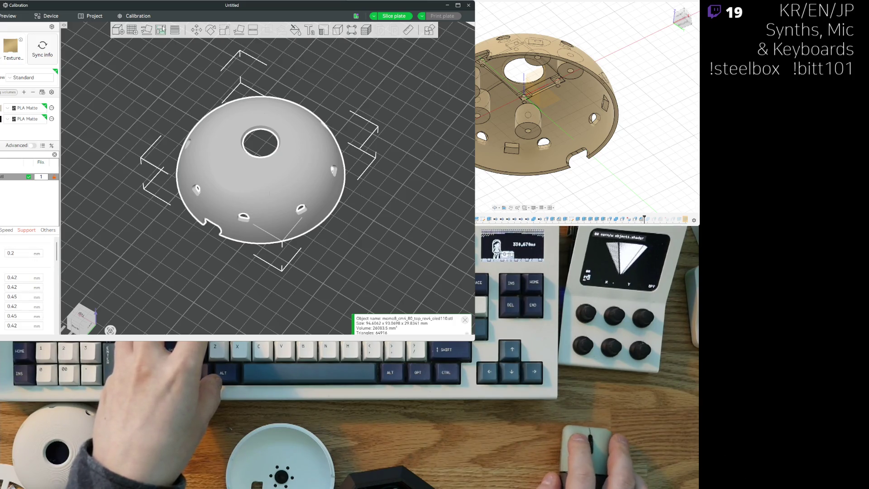
click(394, 16)
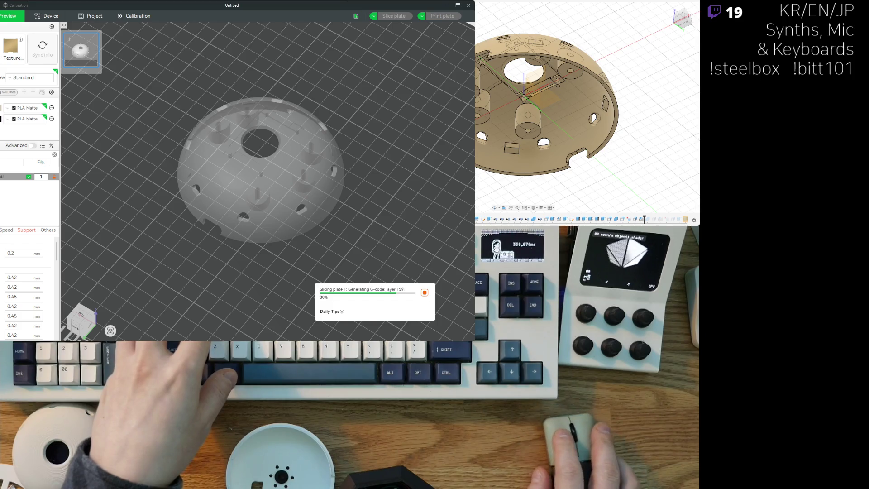
Inspect the sliced dome from underneath and above, then return to the unsliced model view
scroll(198, 181, up, 3)
scroll(198, 181, up, 3)
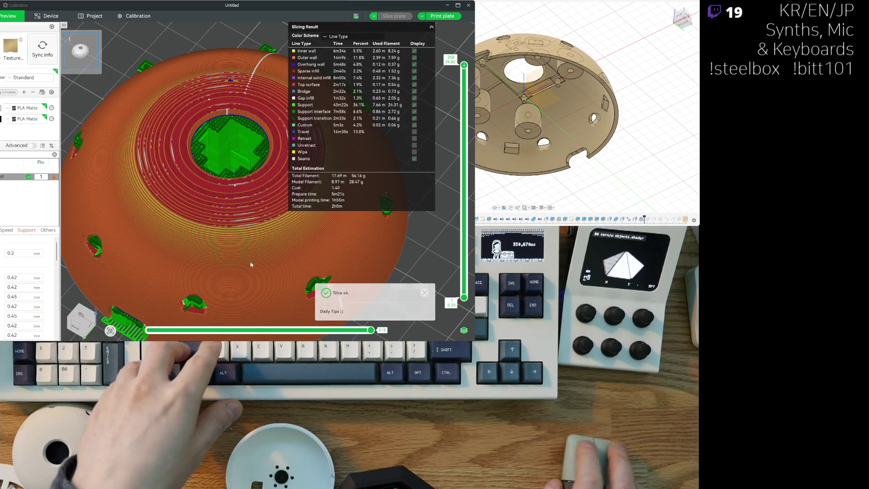
scroll(250, 265, down, 5)
key(2)
mouse_move(185, 246)
mouse_down()
mouse_move(177, 267)
mouse_move(208, 167)
mouse_up()
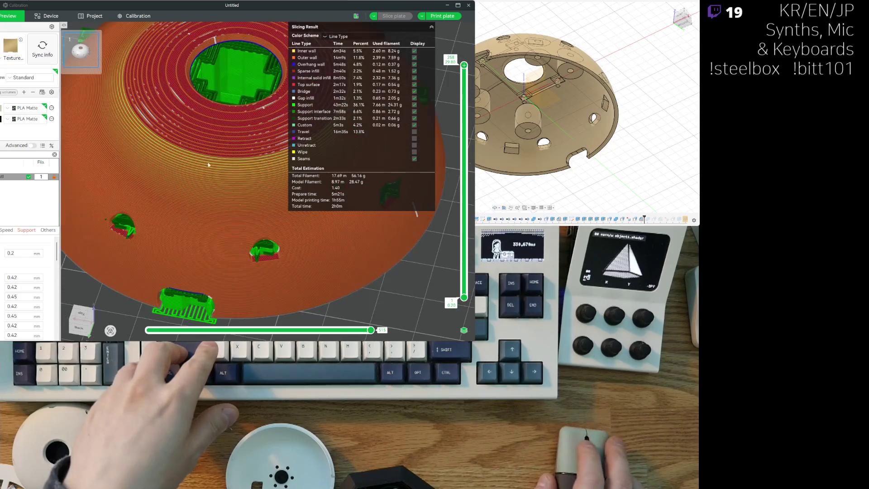
scroll(208, 167, down, 3)
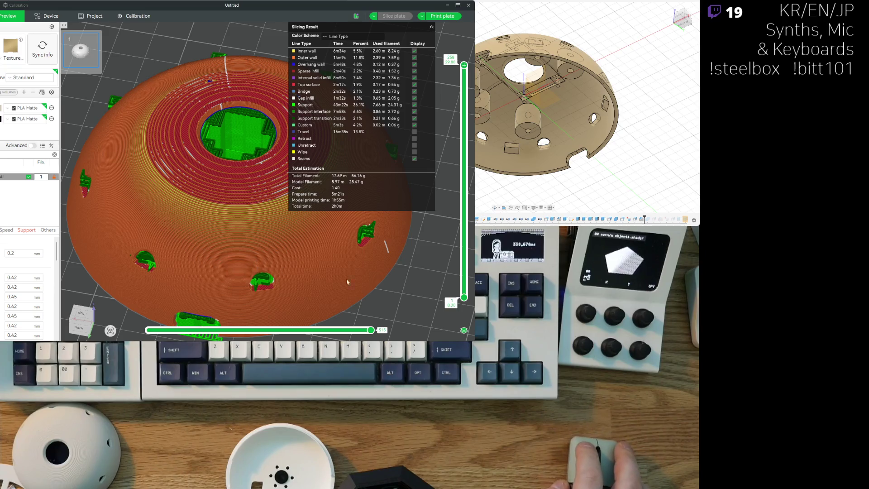
mouse_move(384, 297)
mouse_down()
mouse_move(392, 296)
mouse_move(194, 241)
mouse_move(147, 271)
mouse_move(217, 282)
mouse_move(173, 288)
mouse_move(179, 284)
mouse_up()
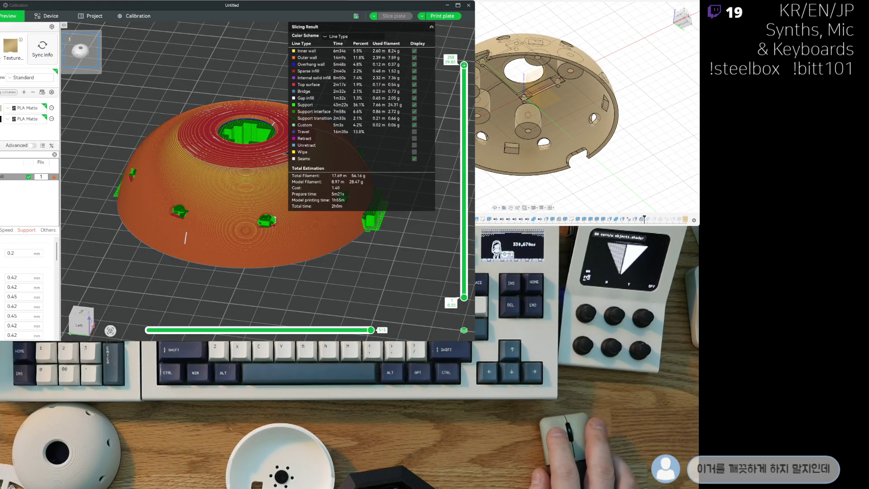
drag(179, 284, 190, 279)
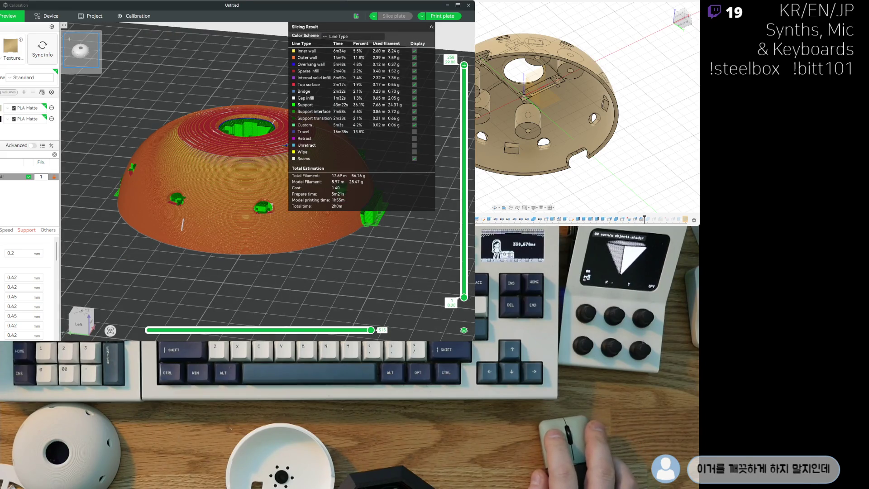
key(Tab)
click(173, 31)
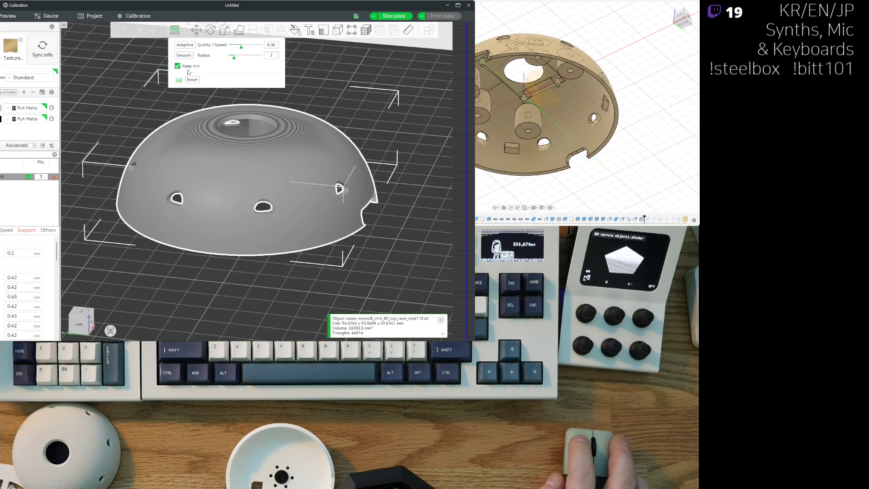
Apply adaptive variable layer heights, smooth them, and re-slice the plate
click(185, 45)
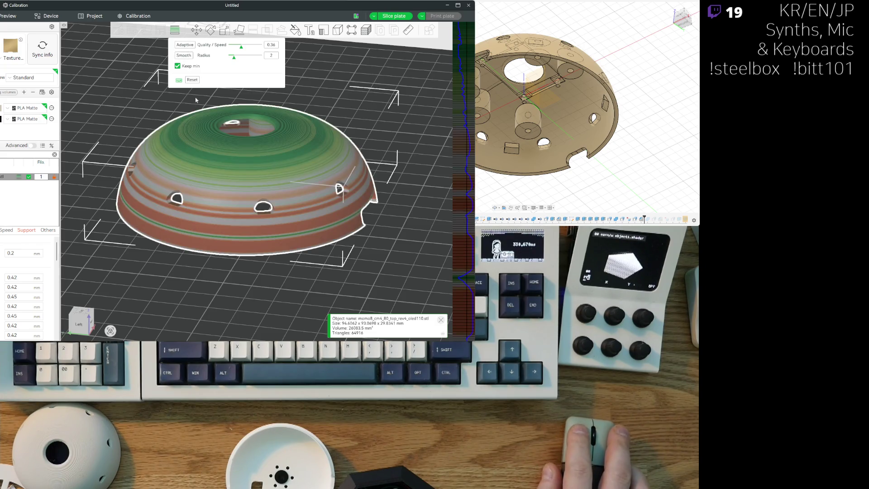
click(186, 58)
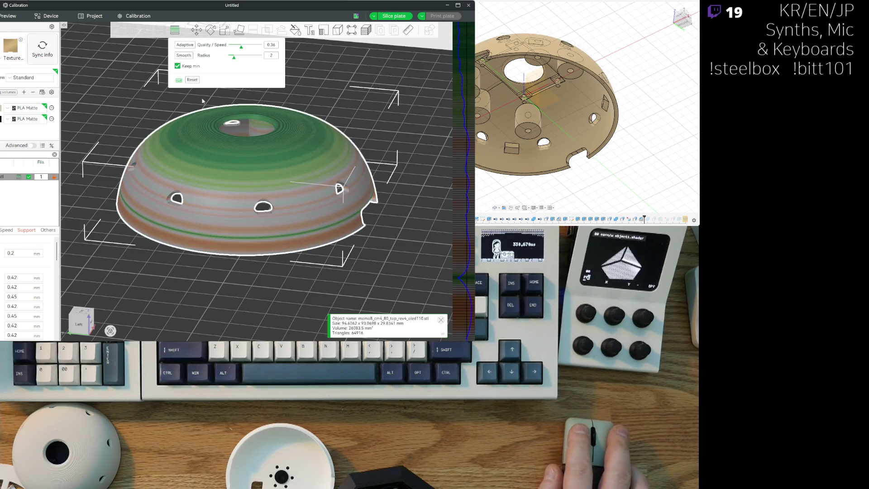
click(390, 16)
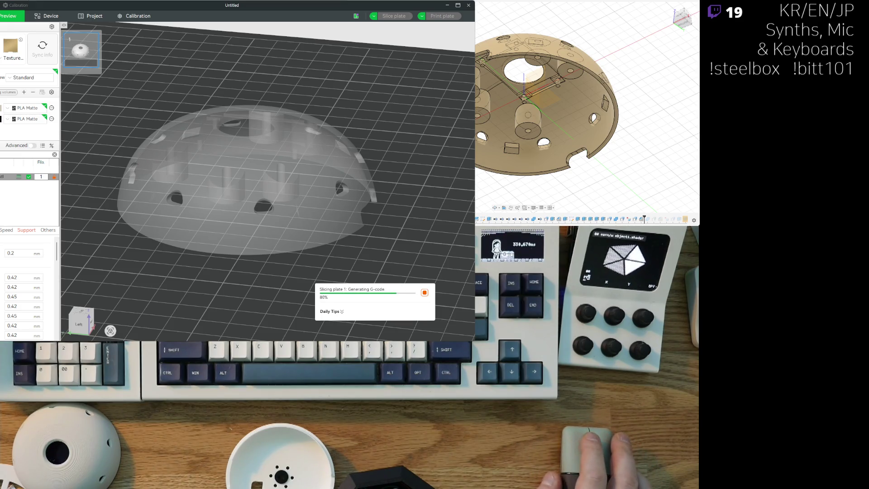
View the re-sliced dome top-down and hide its upper layers to see inside
mouse_move(195, 114)
mouse_down()
mouse_move(188, 70)
mouse_move(207, 151)
mouse_move(181, 190)
mouse_move(123, 244)
mouse_up()
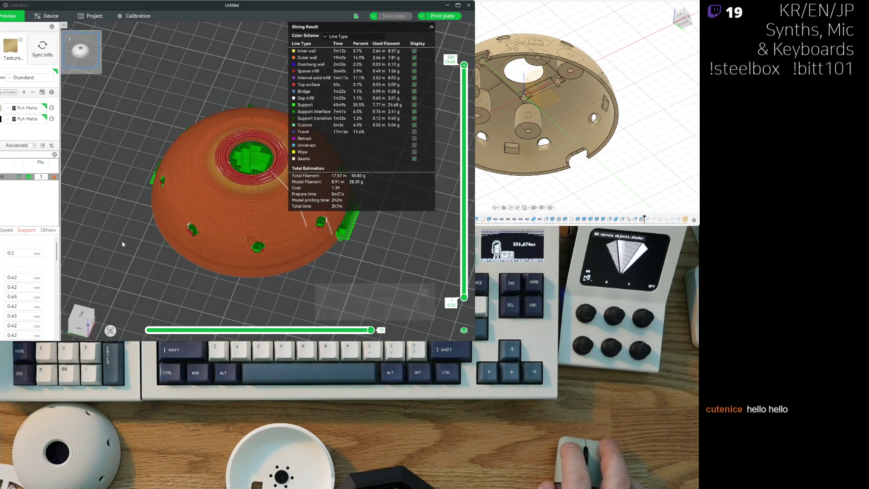
scroll(222, 191, up, 3)
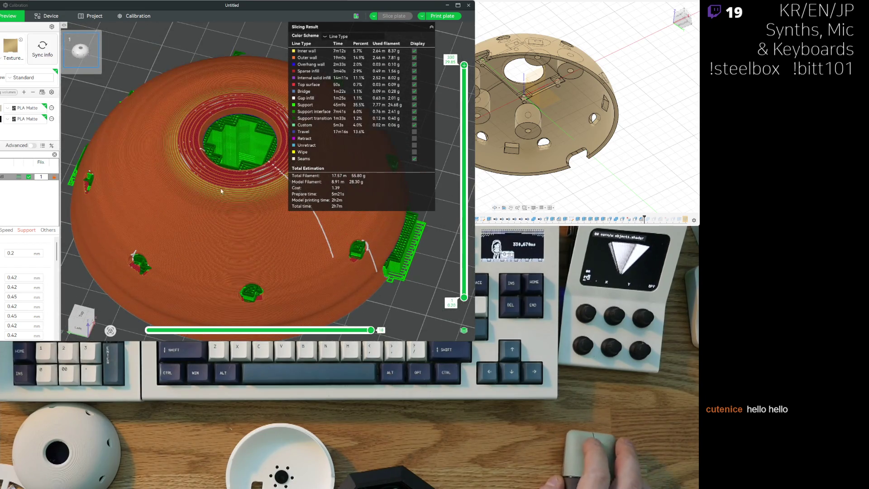
mouse_move(464, 65)
mouse_down()
mouse_move(465, 156)
mouse_move(466, 145)
mouse_up()
Raise sparse infill density from 15% to 40% and re-slice the plate
scroll(195, 270, up, 2)
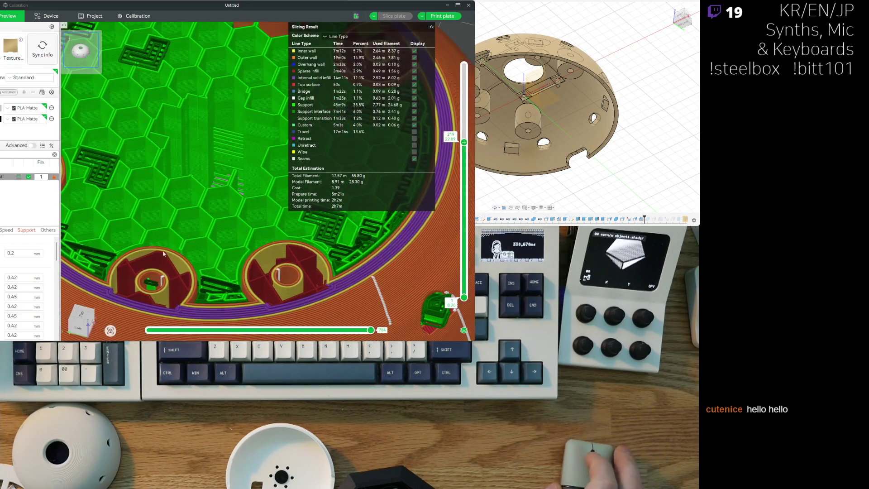
scroll(221, 129, up, 3)
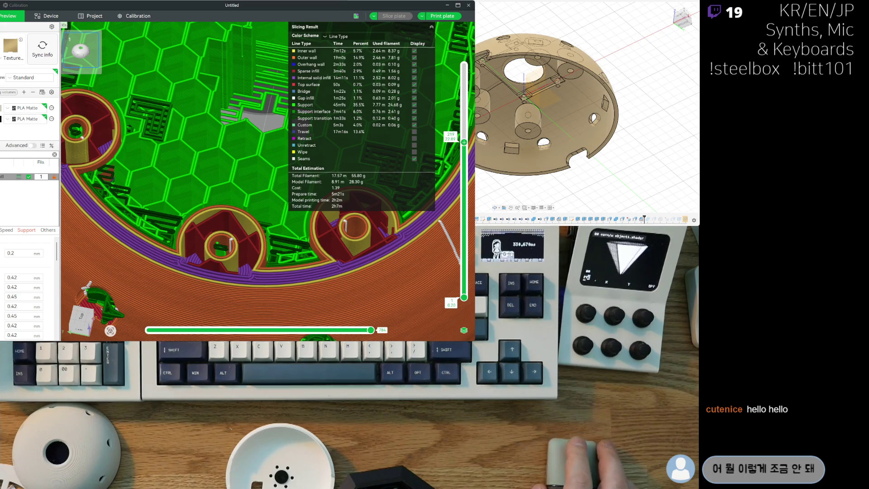
scroll(30, 289, down, 5)
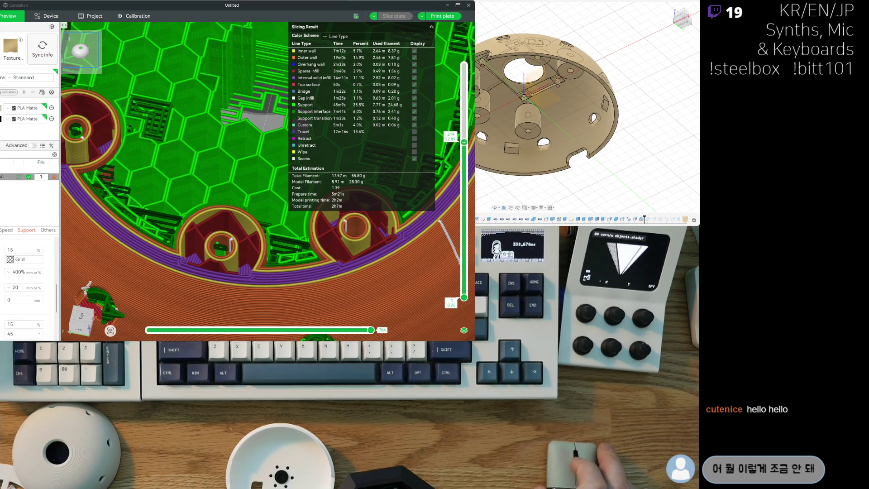
scroll(29, 290, down, 2)
scroll(30, 290, up, 4)
scroll(30, 281, up, 2)
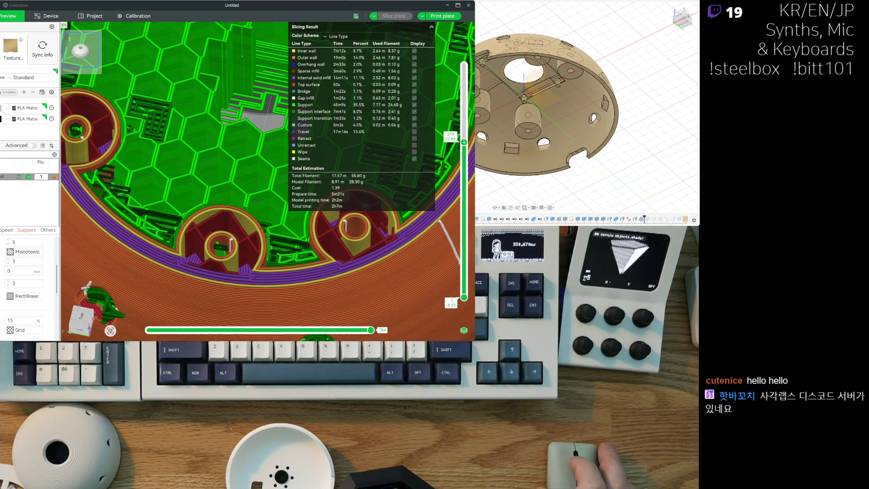
scroll(29, 281, up, 4)
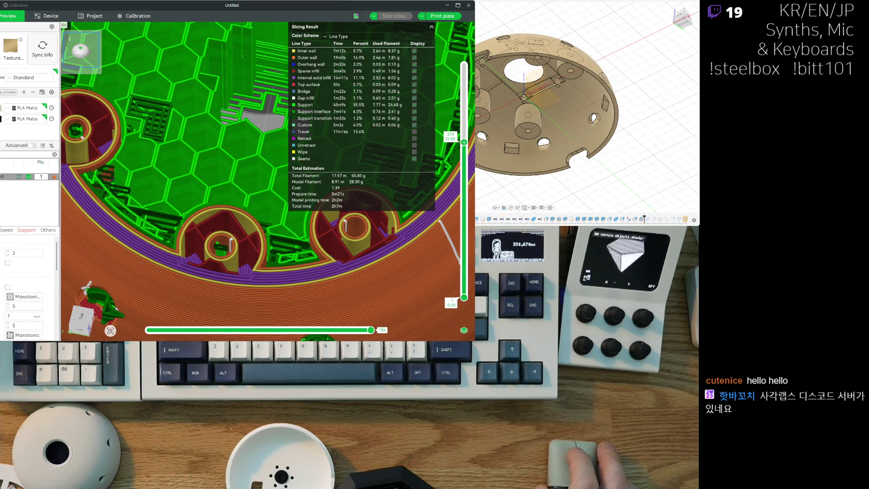
scroll(29, 285, down, 6)
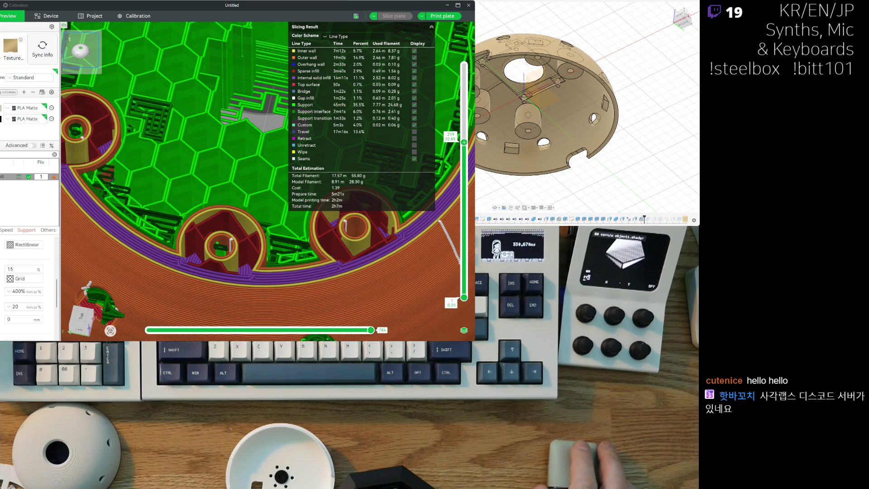
scroll(29, 281, up, 1)
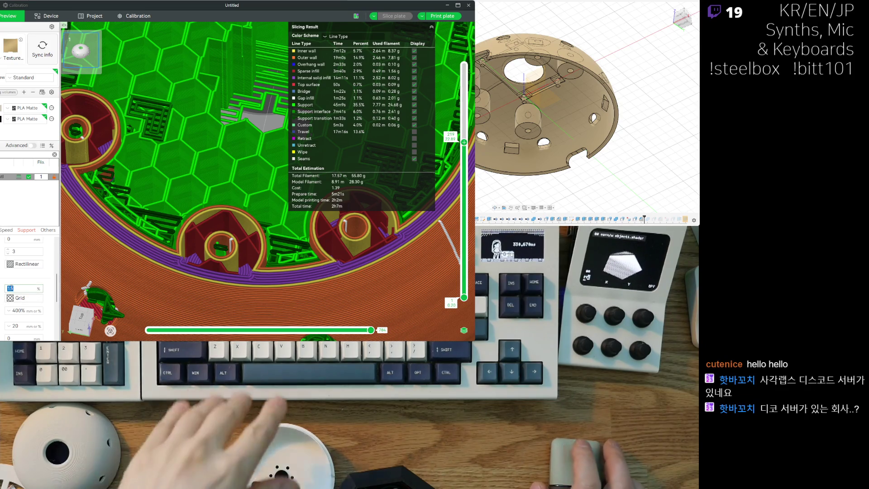
text(40)
key(Tab)
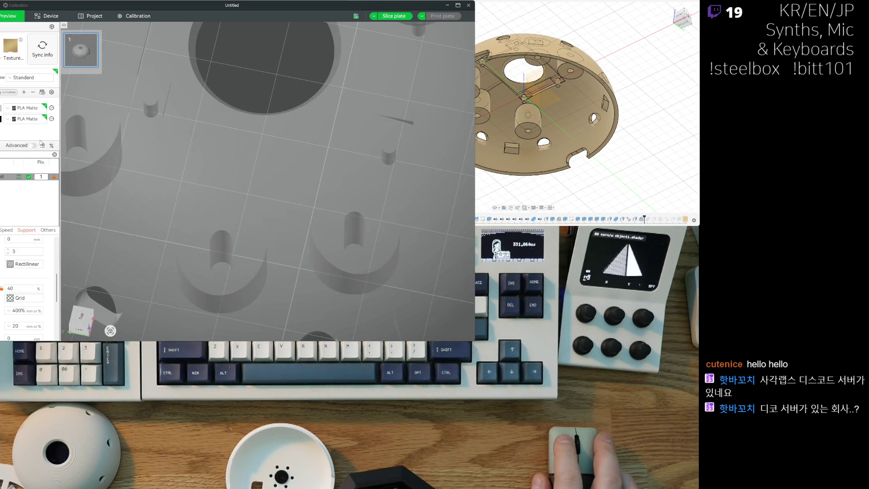
click(390, 17)
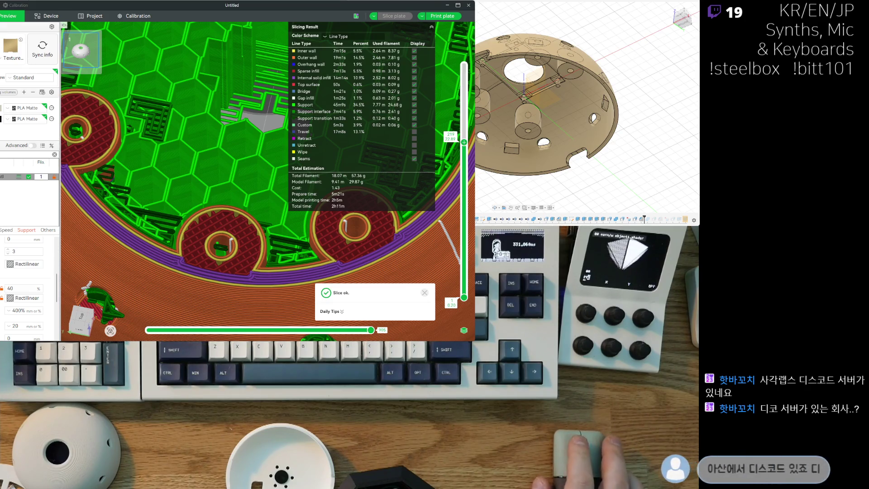
Orbit the sliced dome to another side and show only layers up to 175
scroll(270, 181, down, 2)
drag(149, 135, 242, 134)
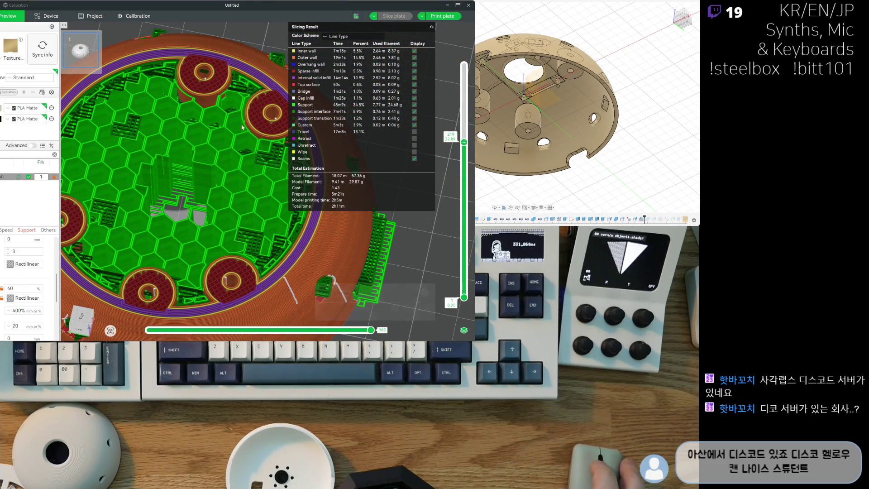
scroll(242, 135, up, 3)
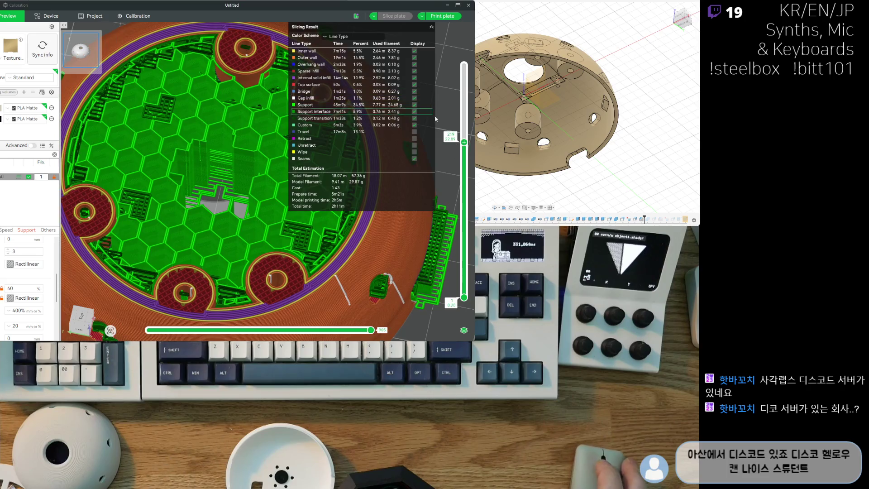
mouse_move(464, 143)
mouse_down()
mouse_move(464, 212)
mouse_move(464, 128)
mouse_up()
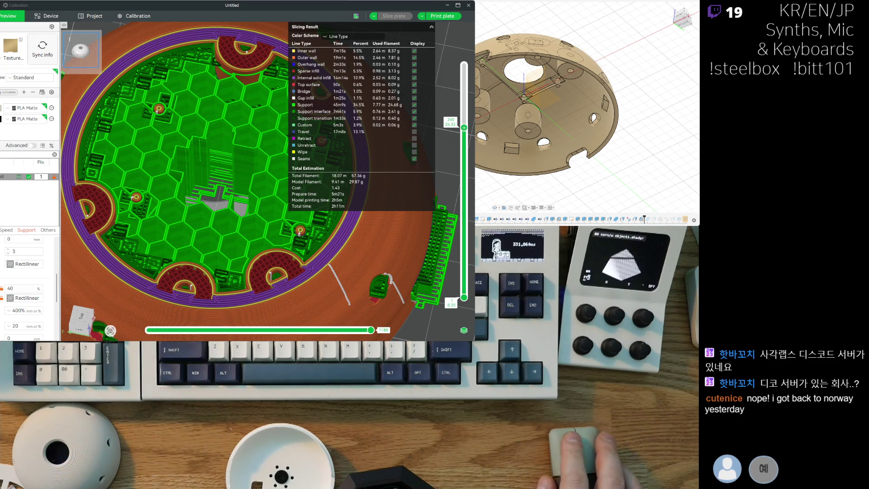
Tilt the preview to a top-down view and step the layers down to 230
scroll(246, 205, down, 5)
mouse_move(290, 271)
mouse_down()
mouse_move(355, 287)
mouse_move(264, 252)
mouse_up()
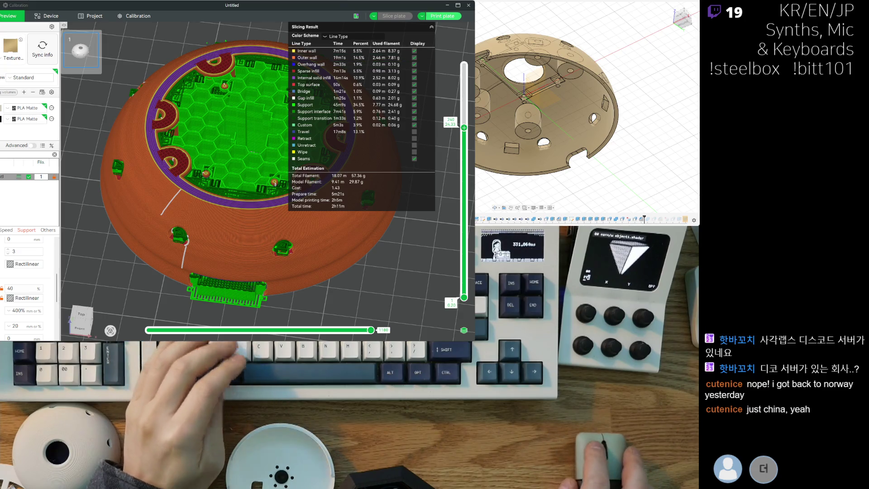
drag(163, 181, 135, 176)
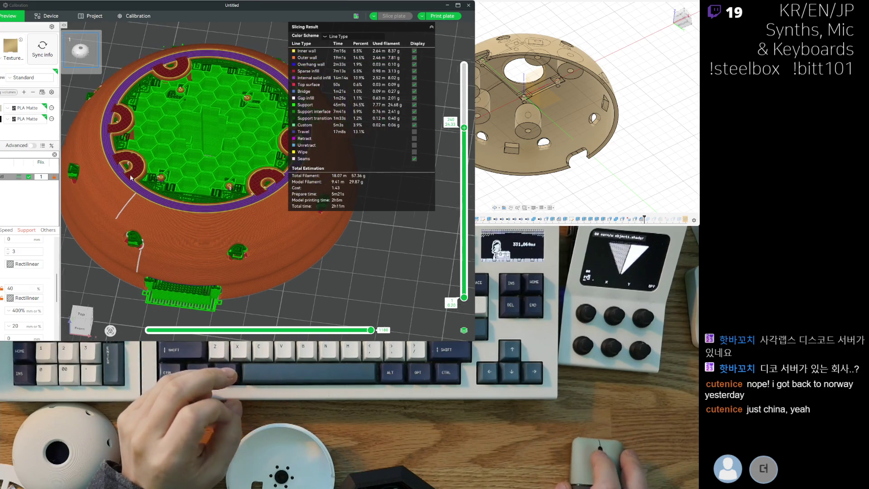
scroll(194, 211, up, 5)
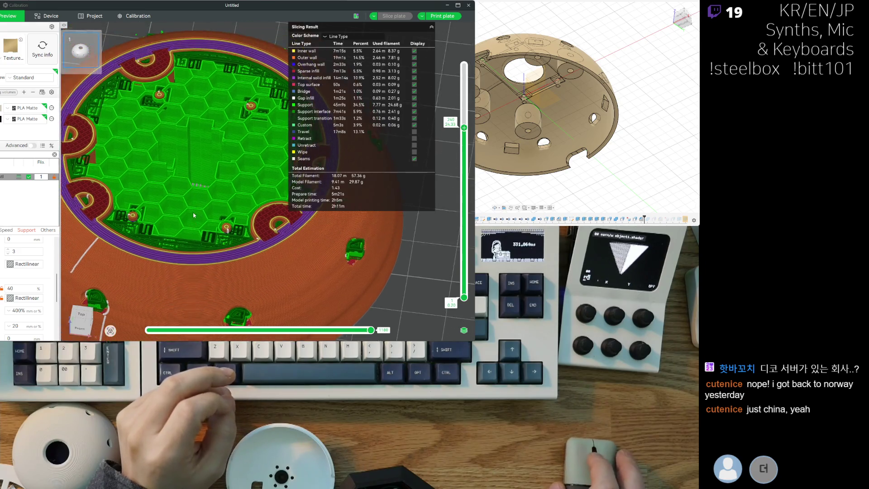
scroll(194, 210, up, 3)
mouse_move(464, 128)
mouse_down()
mouse_move(469, 145)
mouse_move(470, 87)
mouse_move(471, 99)
mouse_up()
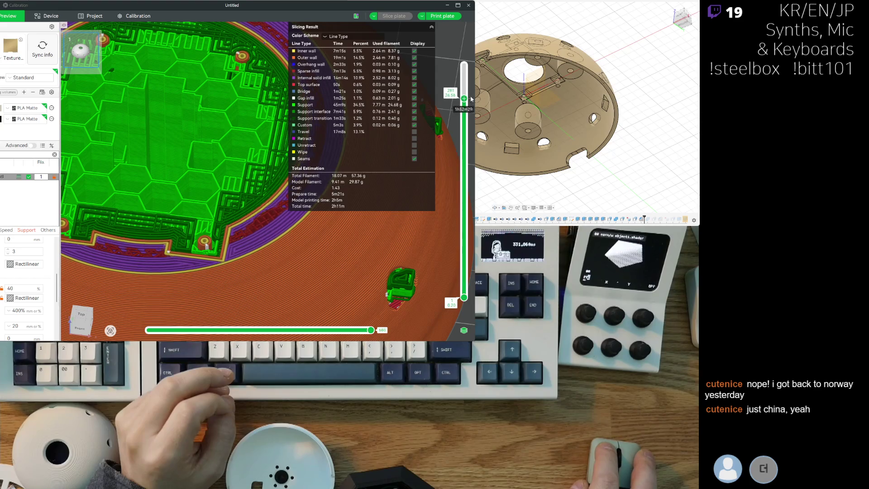
Centre the infill, show layers up to 306, and view the dome from underneath
scroll(470, 99, up, 6)
middle_drag(206, 187, 246, 202)
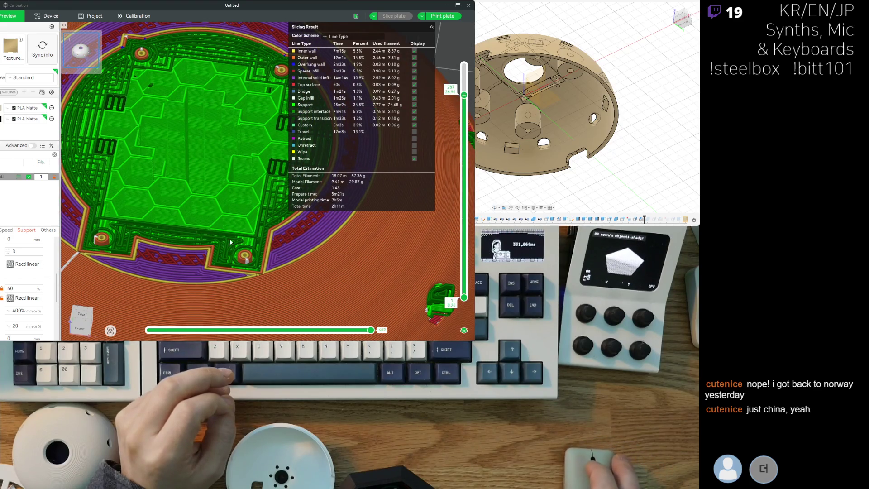
mouse_move(463, 97)
mouse_down()
mouse_move(465, 89)
mouse_move(466, 145)
mouse_move(467, 70)
mouse_move(470, 98)
mouse_move(471, 83)
mouse_up()
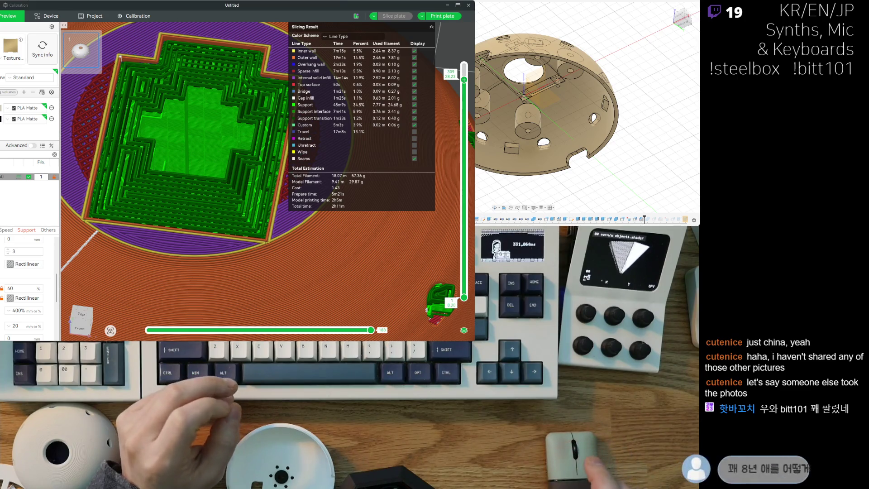
scroll(450, 289, down, 5)
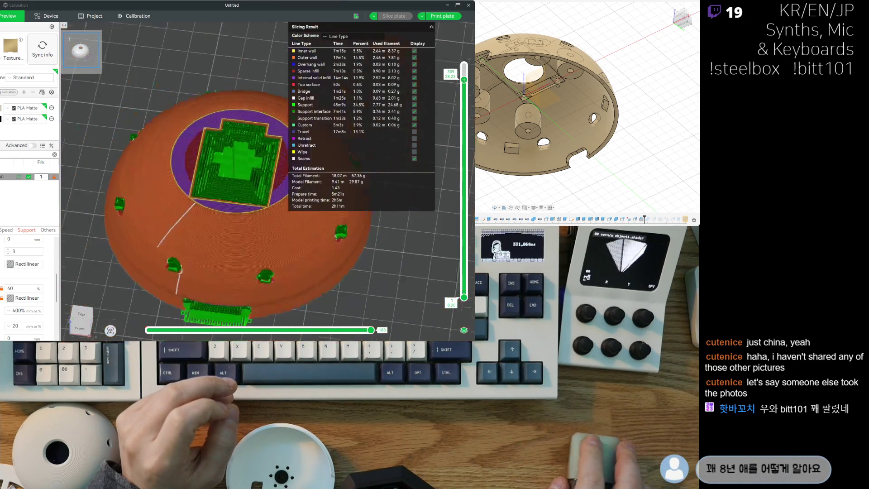
mouse_move(289, 136)
mouse_down()
mouse_move(281, 223)
mouse_move(290, 181)
mouse_move(307, 154)
mouse_up()
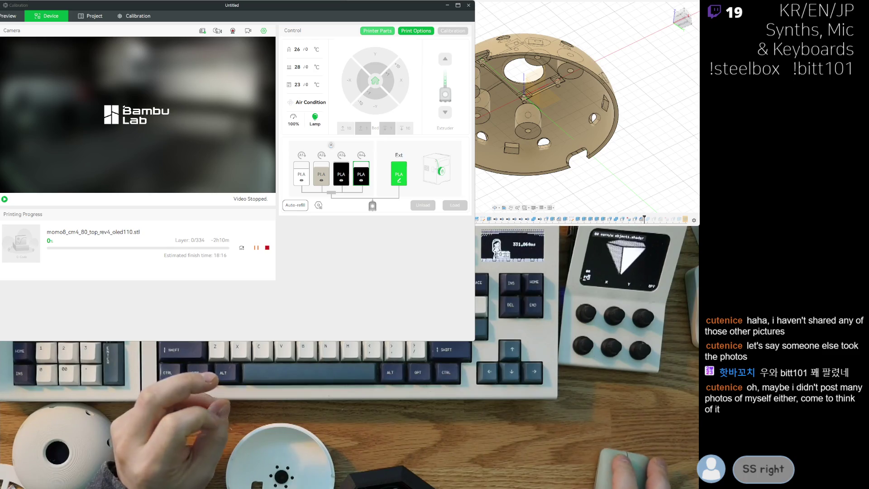
Start the printer's live camera feed from Bambu Studio's Device tab
click(5, 199)
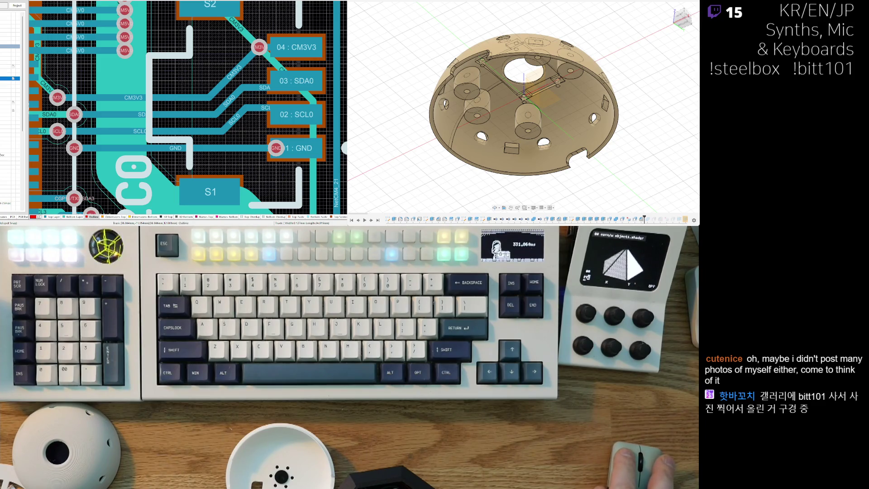
Clear the copper polygon selection, pan and zoom out, and view the round PCB in 3D
click(126, 72)
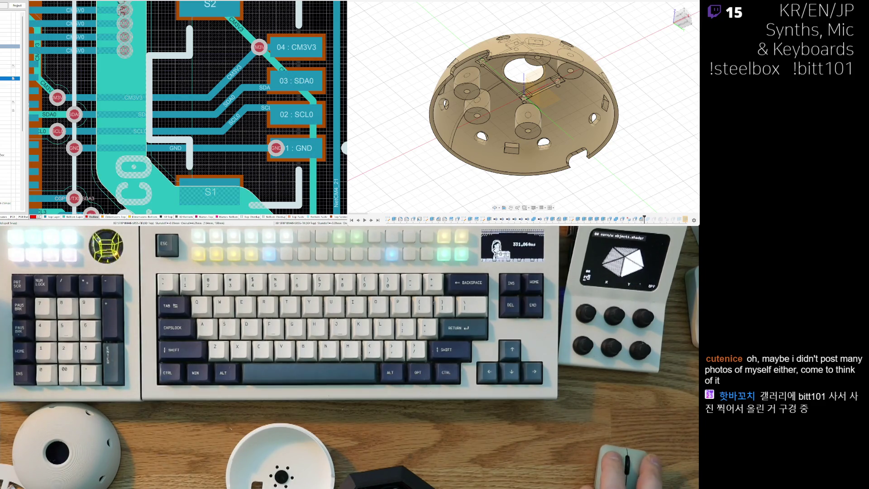
key(Escape)
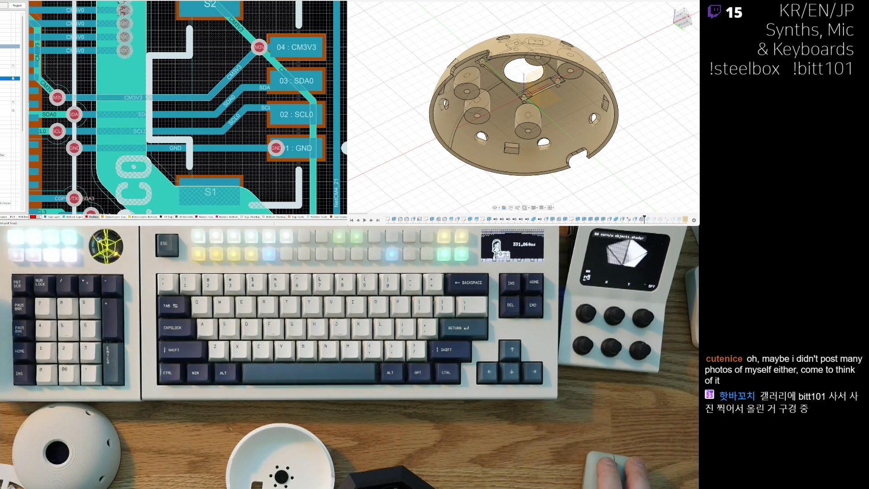
right_drag(52, 84, 165, 90)
scroll(164, 90, down, 5)
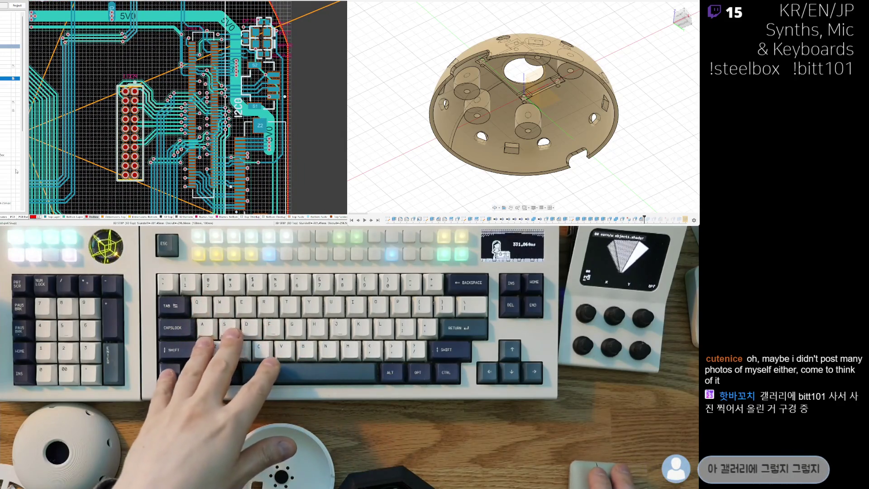
key(v)
key(f)
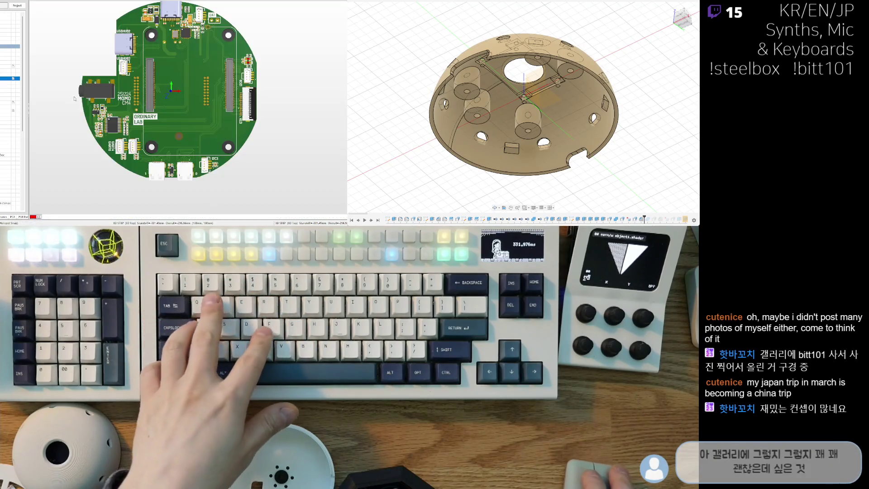
Flip the 3D board to show its other side
ctrl+scroll(100, 82, up, 10)
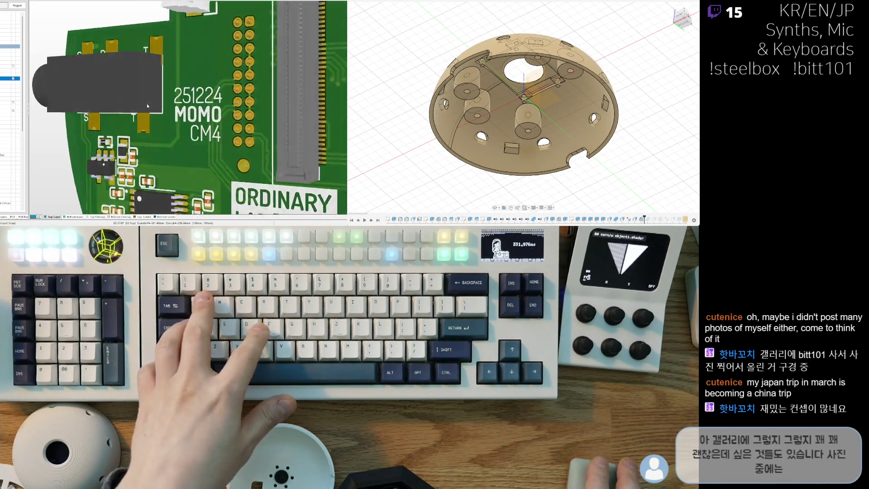
ctrl+scroll(204, 89, down, 10)
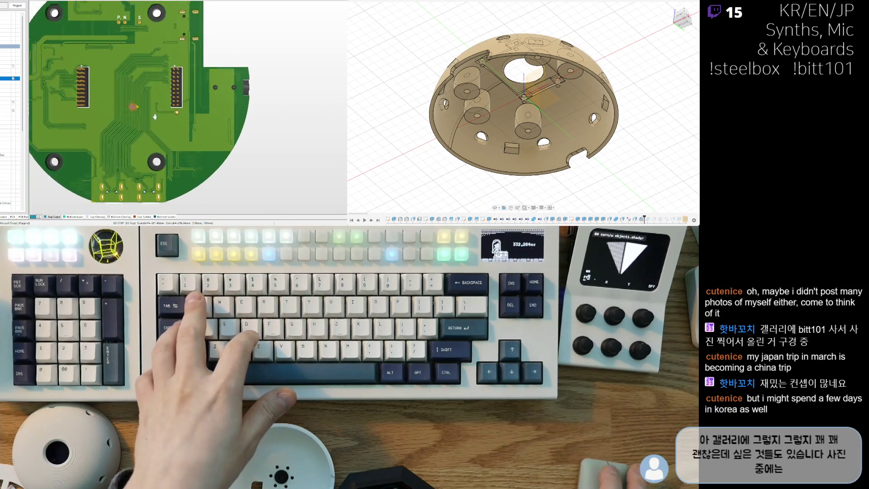
key(v)
key(b)
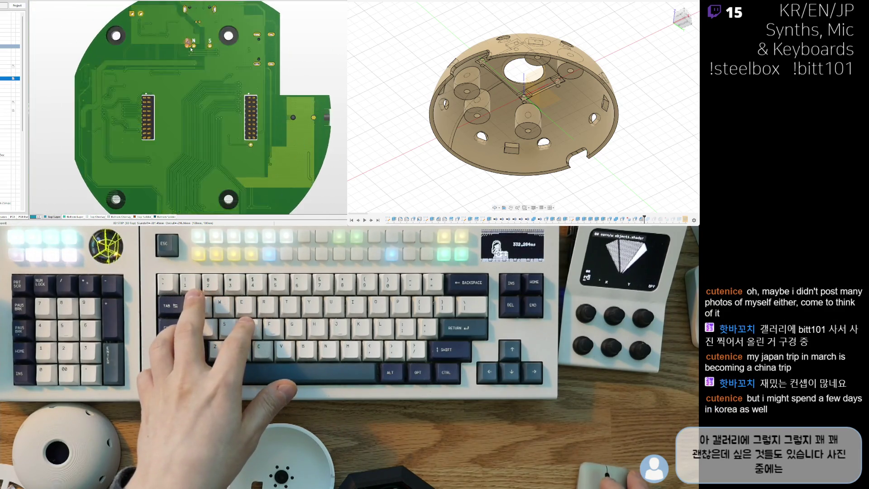
Zoom in on the 0402 parts and switch to the 2D layout at the U3V3/GND pads
ctrl+scroll(195, 99, up, 5)
ctrl+scroll(196, 98, up, 6)
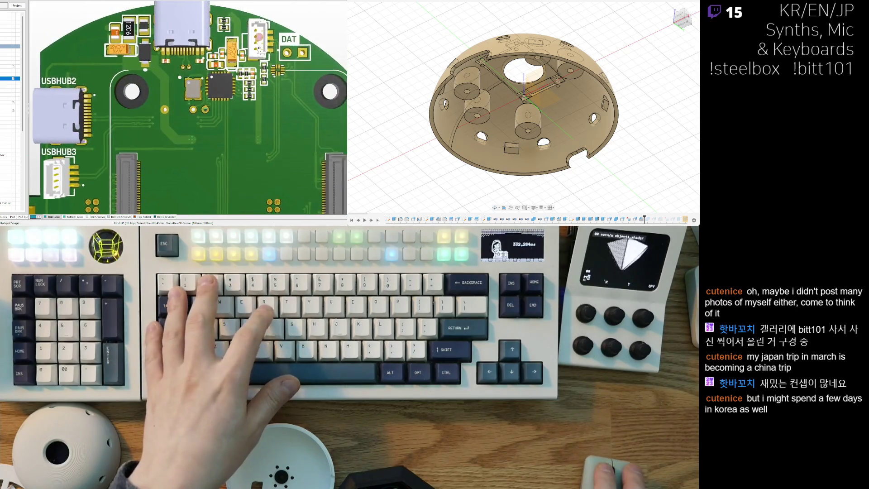
ctrl+scroll(181, 94, up, 2)
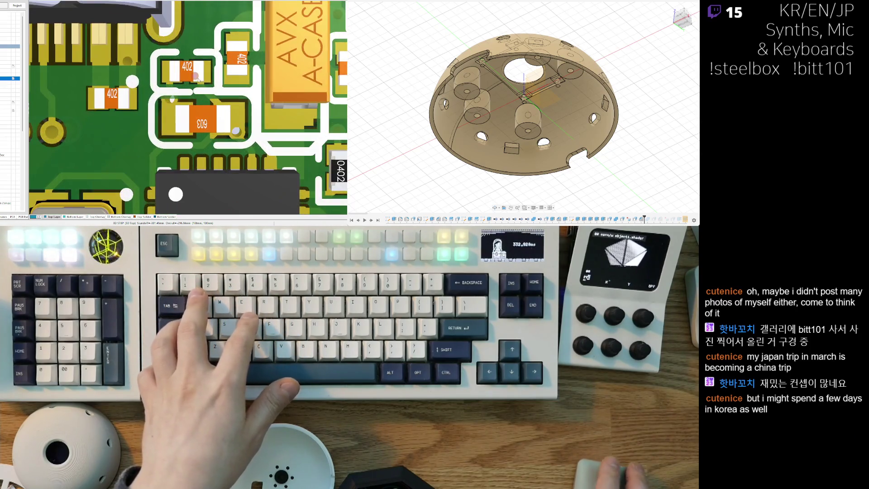
key(2)
ctrl+scroll(201, 61, up, 3)
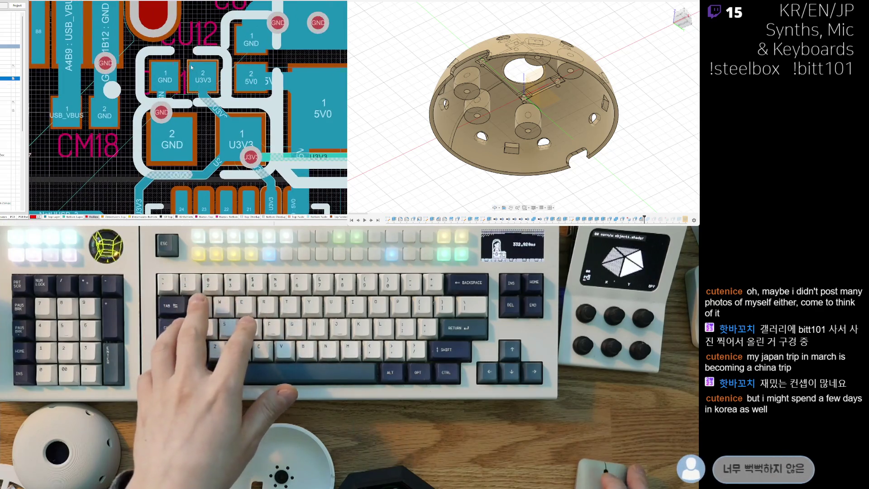
Nudge the U3V3/GND and GND/5V0 0402 components slightly lower near CU12
drag(201, 61, 178, 88)
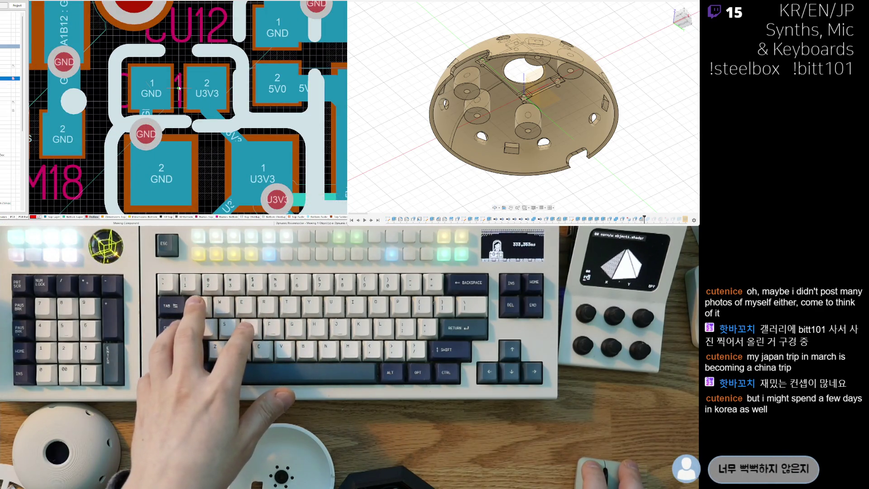
drag(266, 55, 278, 61)
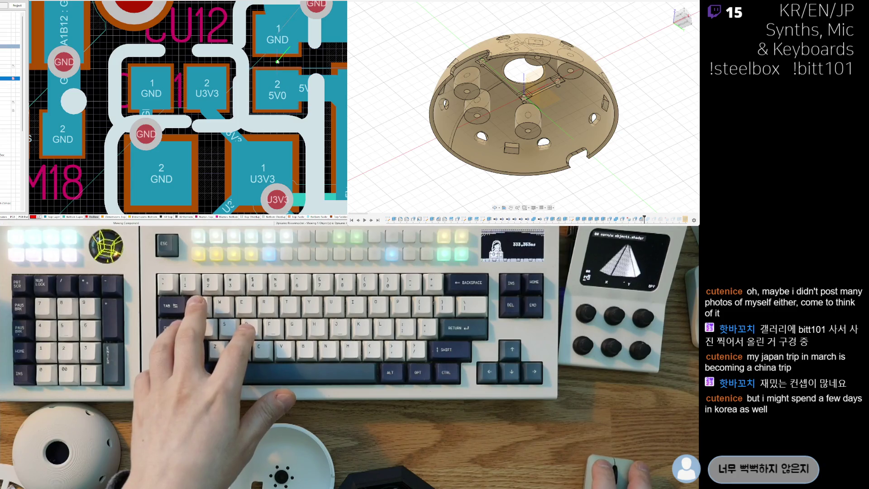
ctrl+scroll(281, 69, down, 3)
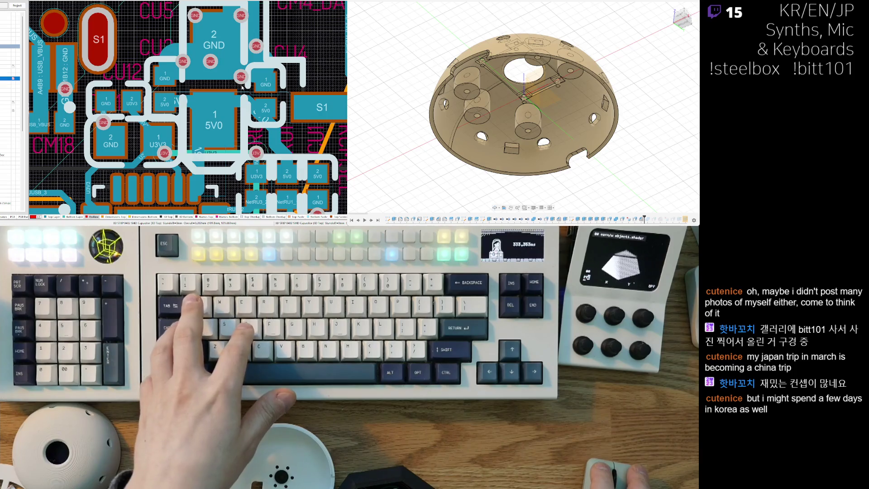
drag(265, 88, 264, 90)
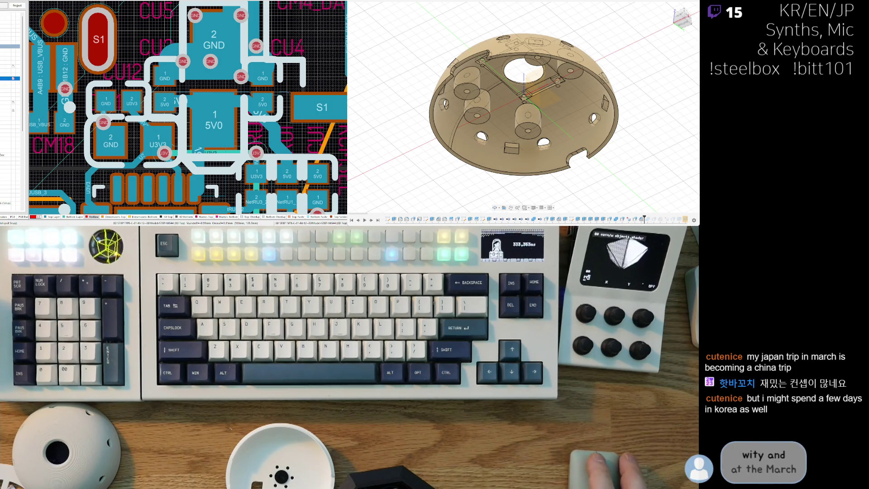
Drag the wide GND track near CU12 into a new path around the pads
ctrl+scroll(165, 60, up, 2)
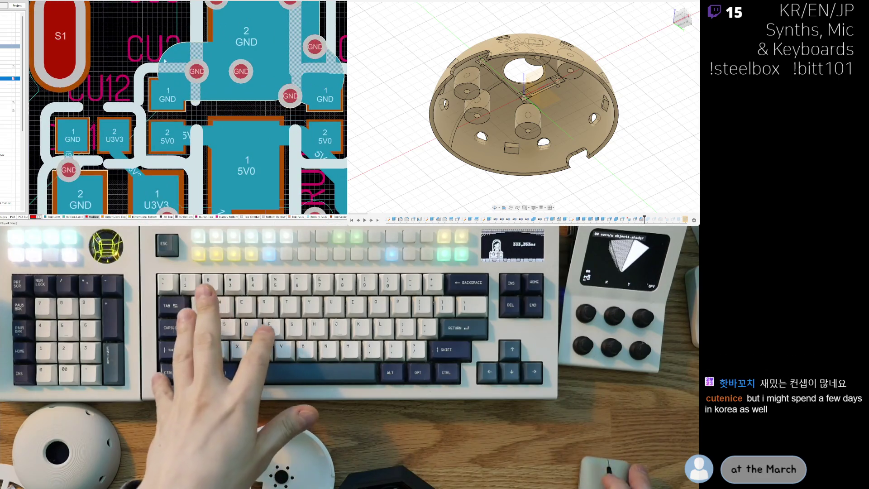
click(191, 70)
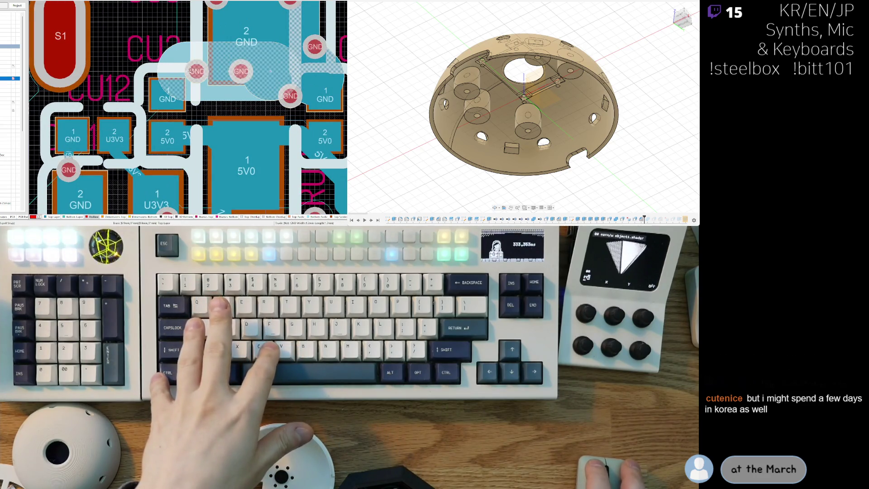
drag(186, 71, 171, 82)
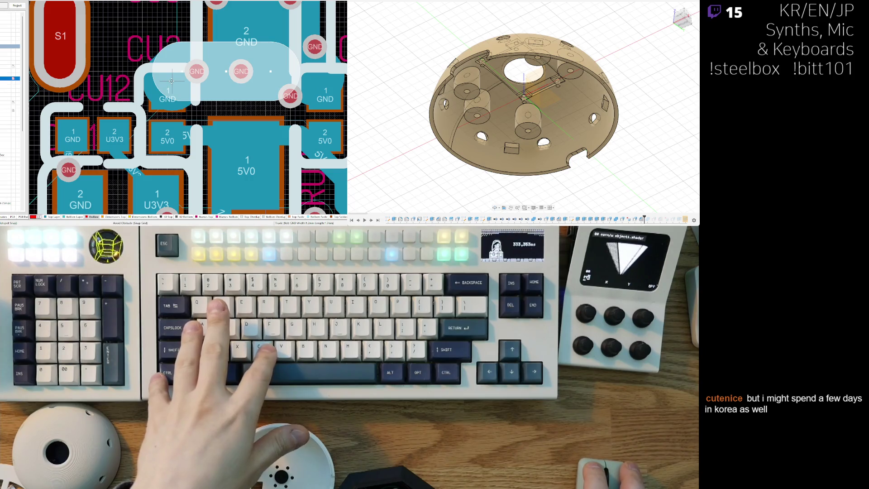
ctrl+scroll(148, 62, down, 2)
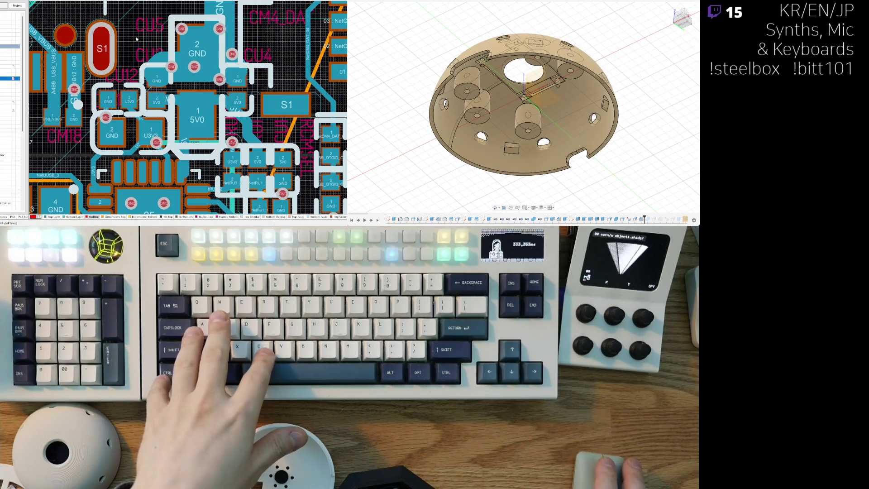
ctrl+scroll(136, 39, up, 3)
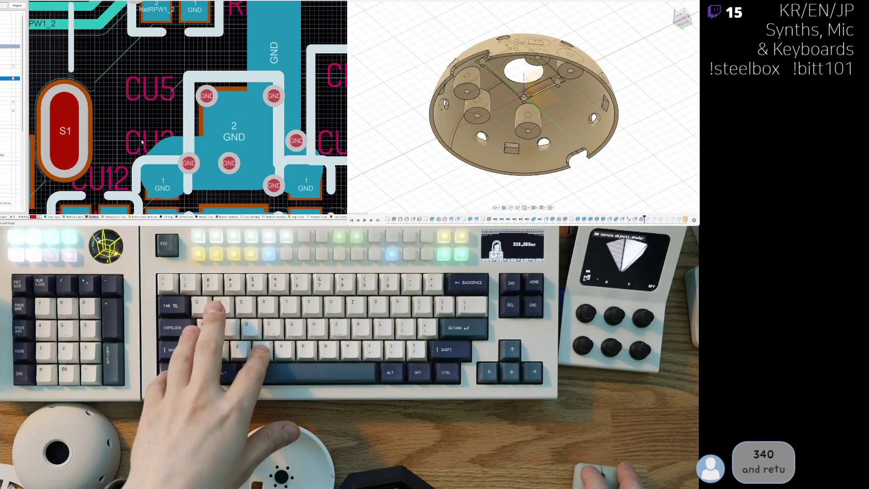
click(162, 182)
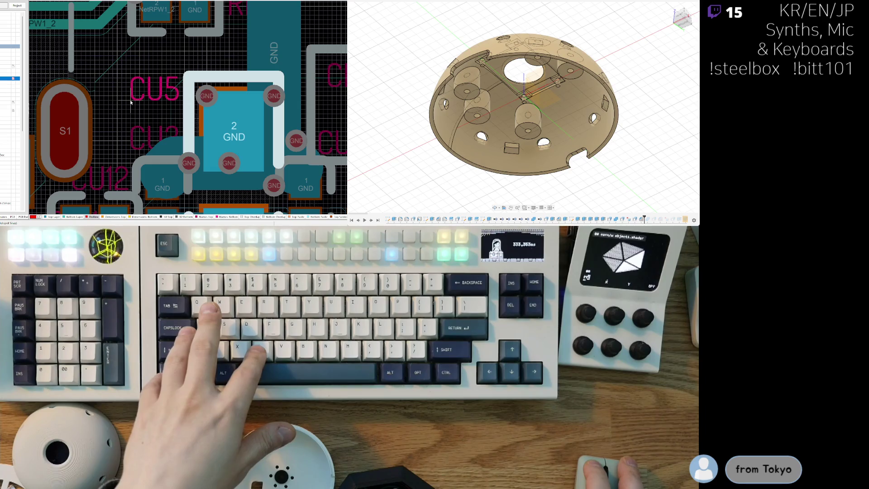
ctrl+scroll(131, 103, down, 5)
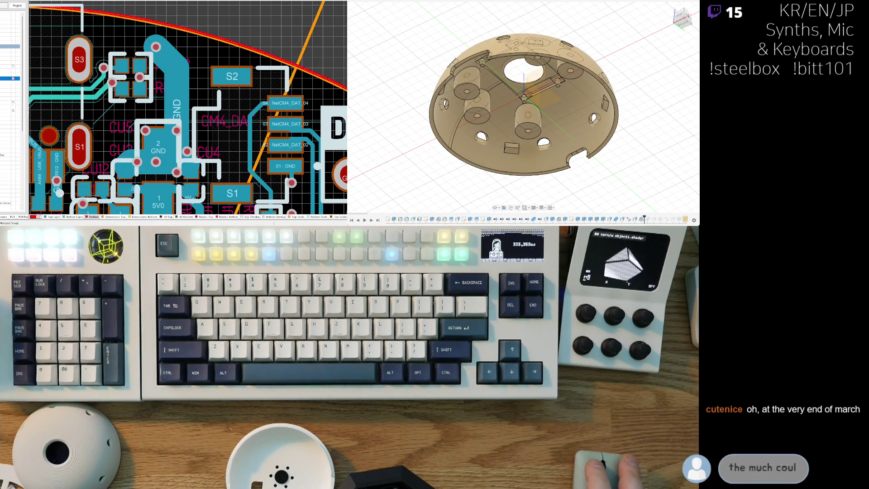
scroll(163, 58, up, 2)
key(ctrl+w)
click(166, 56)
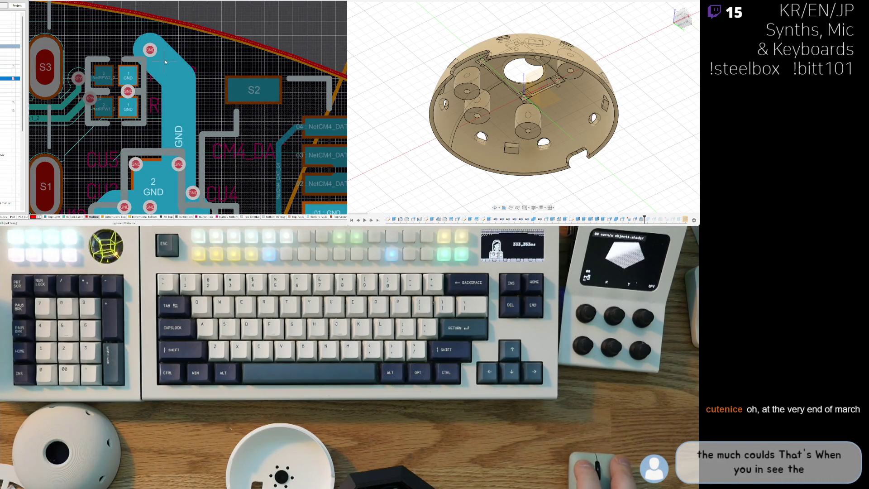
key(Escape)
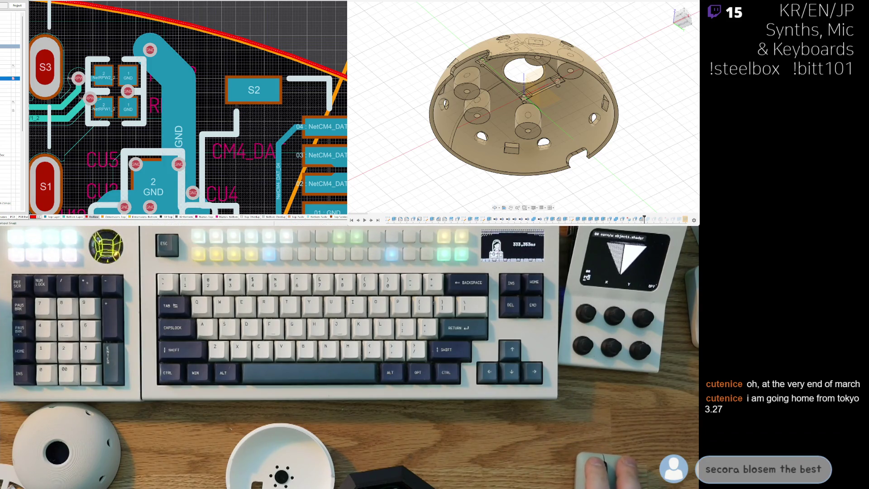
right_drag(42, 176, 249, 68)
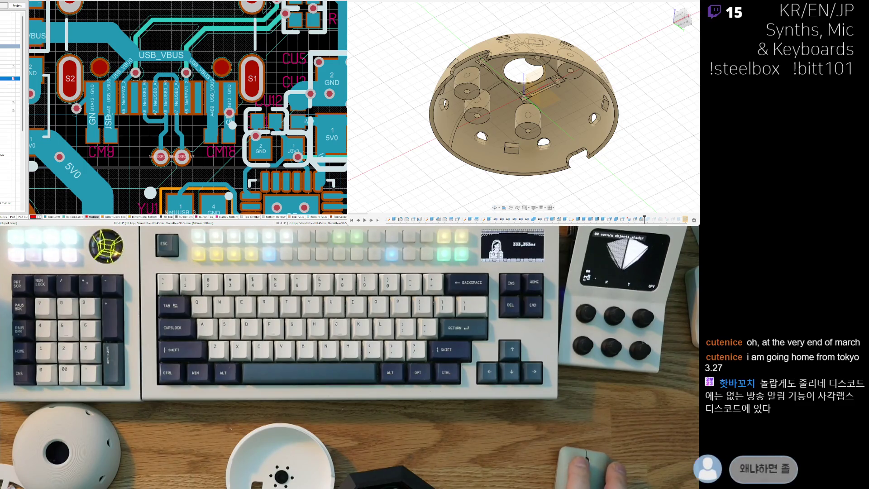
Pan to the USB_VBUS area and toggle between 3D and 2D, ending in 3D
scroll(219, 103, right, 1)
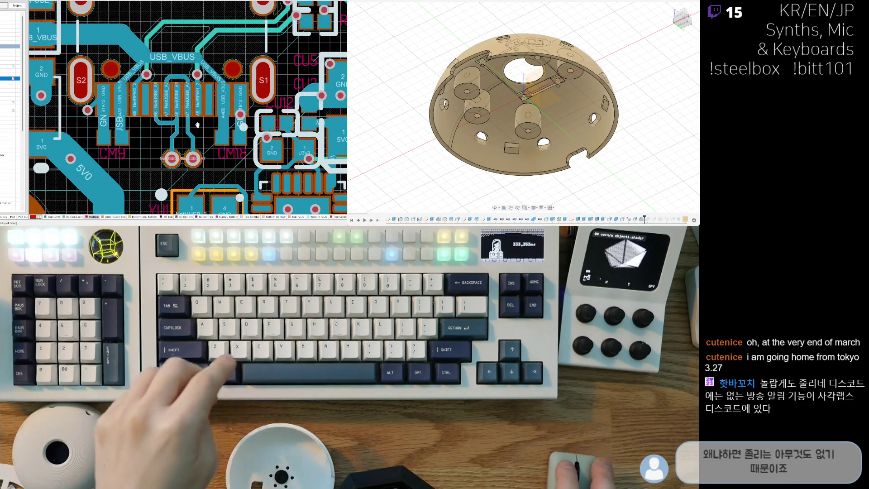
scroll(219, 104, down, 3)
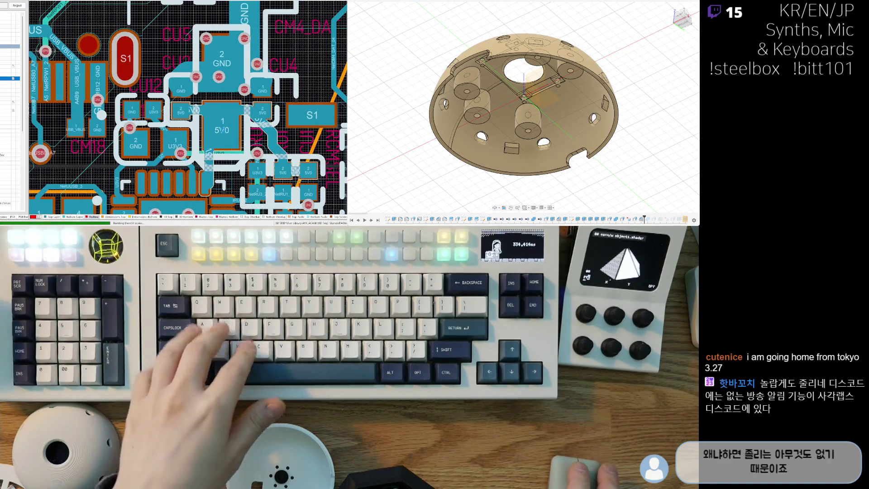
key(3)
key(2)
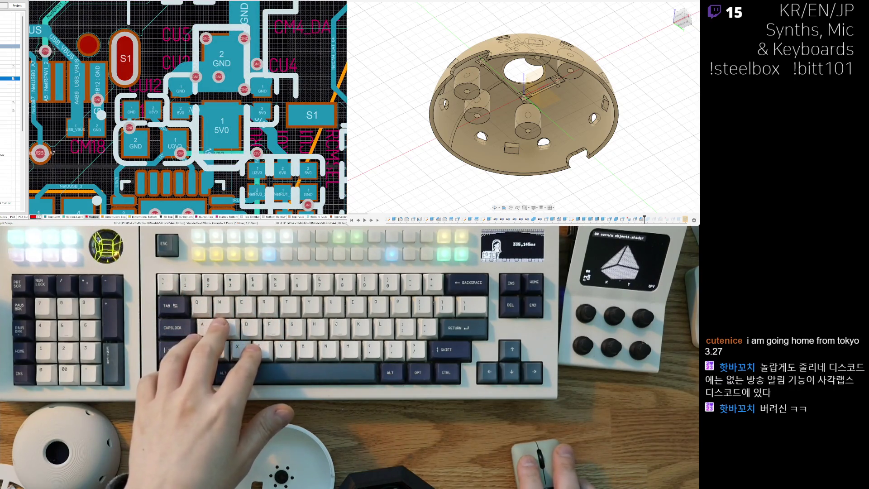
ctrl+scroll(216, 100, down, 3)
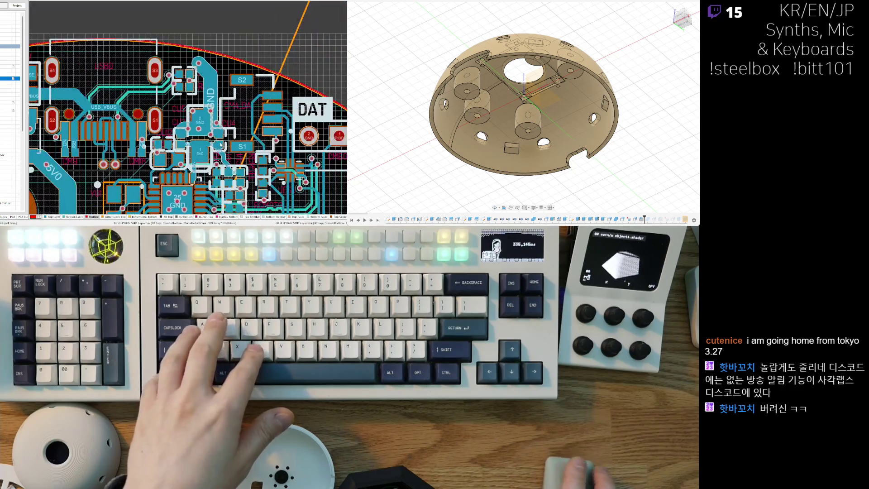
ctrl+scroll(217, 100, up, 5)
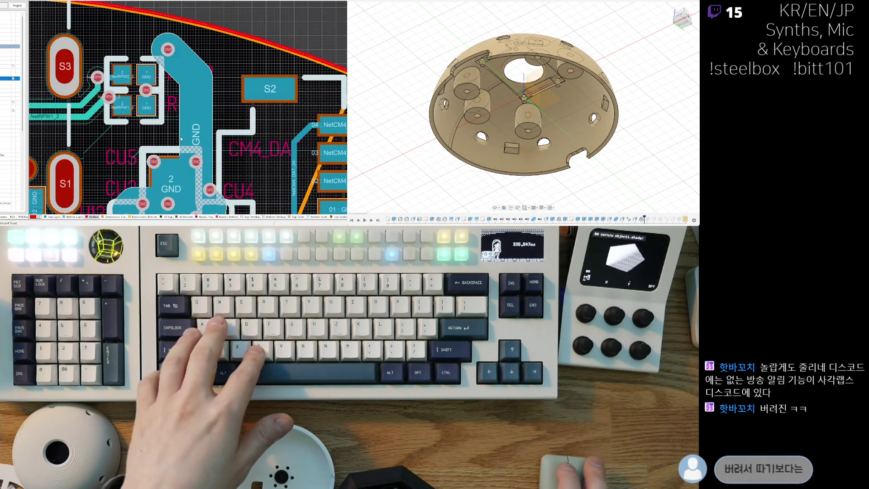
key(3)
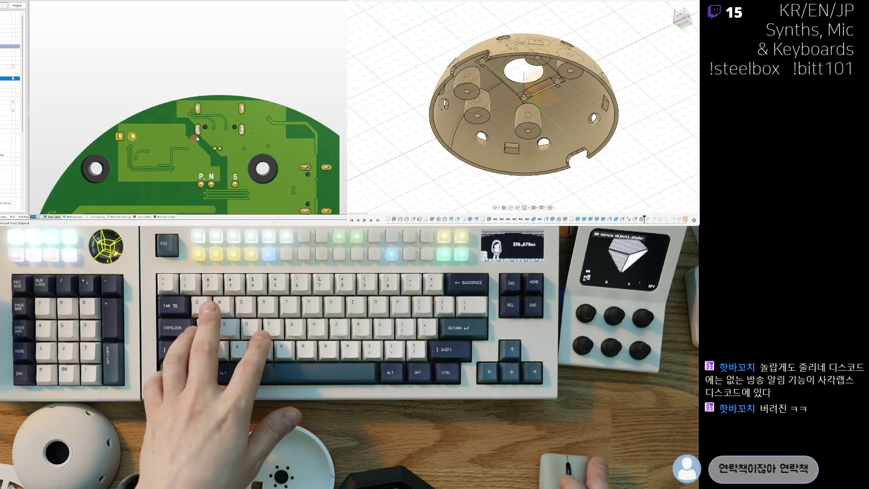
Zoom around the 3D board, then show the HDMI differential-pair traces in the 2D layer view
scroll(203, 188, down, 3)
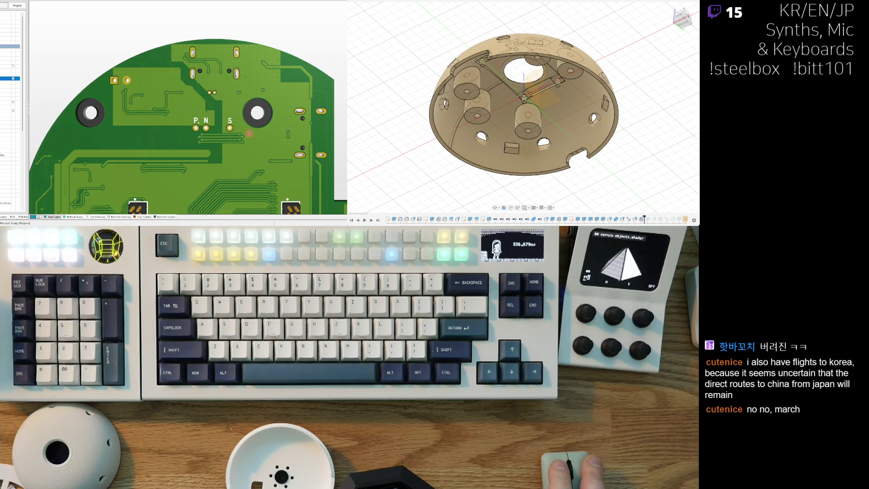
ctrl+scroll(245, 154, down, 3)
ctrl+scroll(220, 68, up, 1)
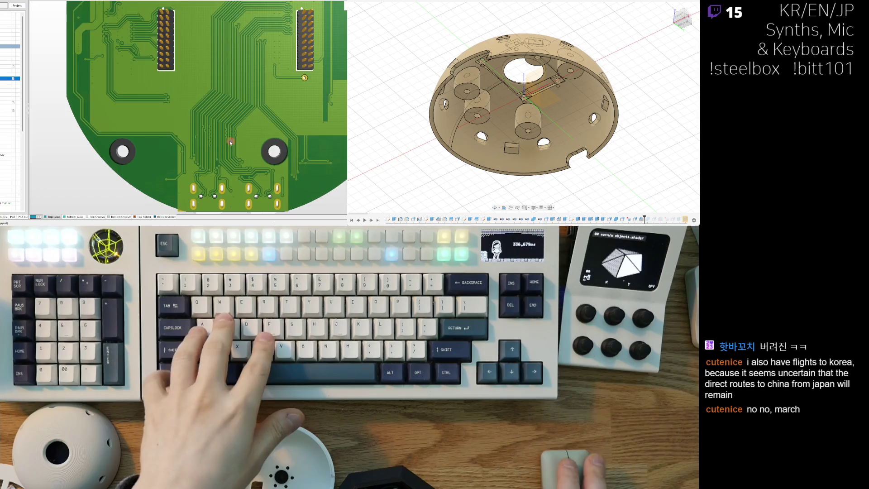
ctrl+scroll(240, 123, up, 1)
scroll(240, 123, up, 1)
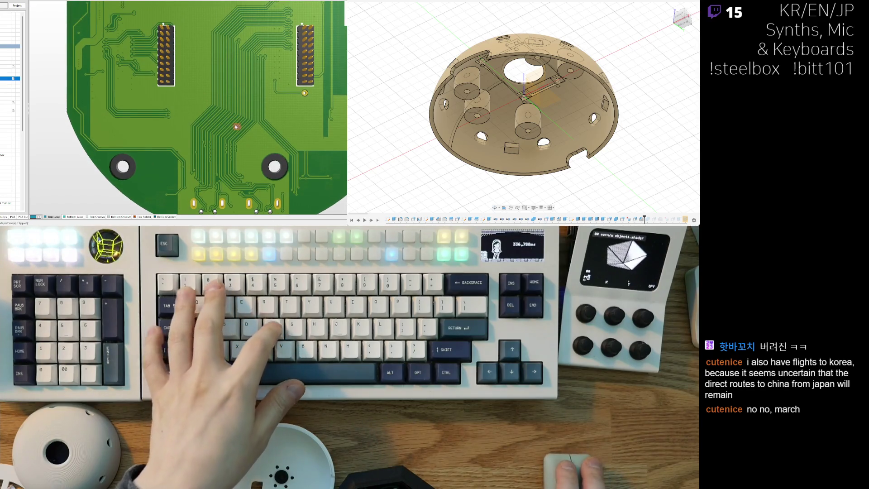
ctrl+scroll(226, 118, up, 2)
ctrl+scroll(220, 165, up, 2)
ctrl+scroll(220, 167, up, 1)
ctrl+scroll(220, 165, down, 3)
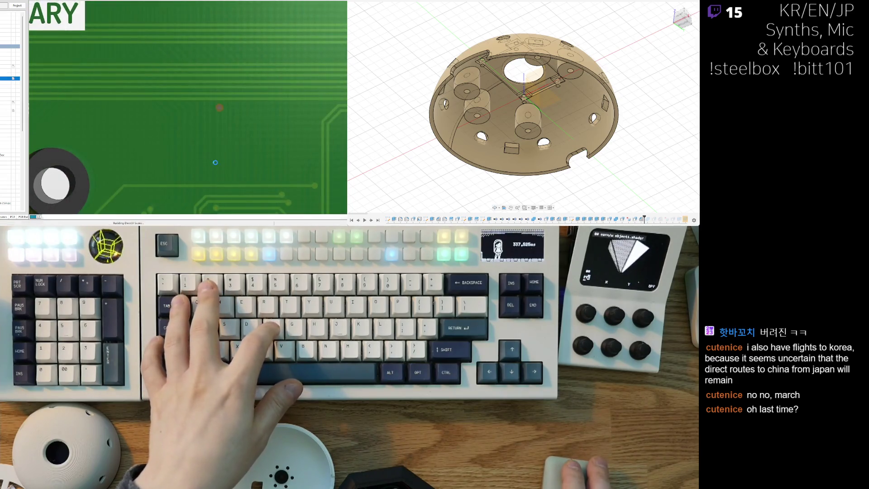
key(2)
ctrl+scroll(223, 153, up, 4)
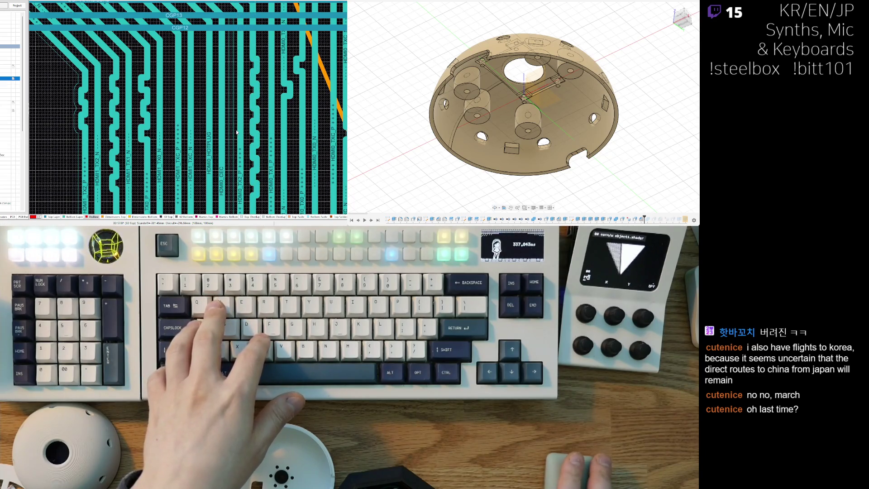
ctrl+scroll(236, 132, down, 3)
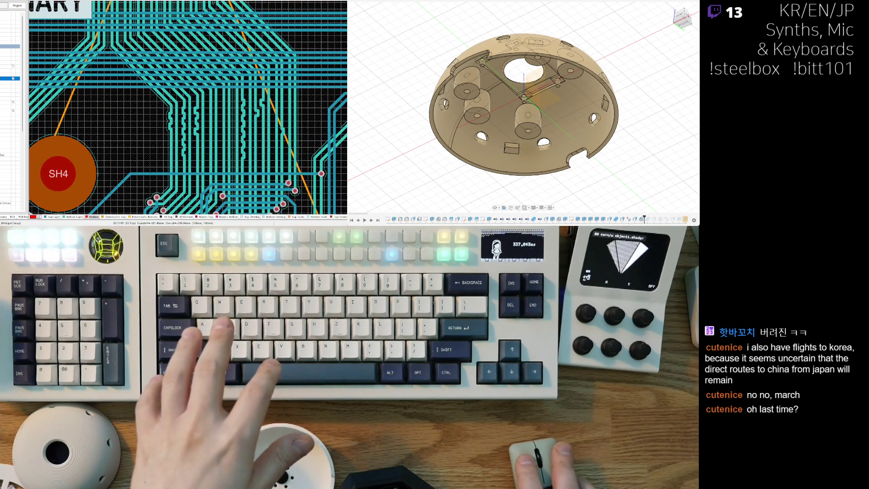
ctrl+scroll(181, 167, down, 3)
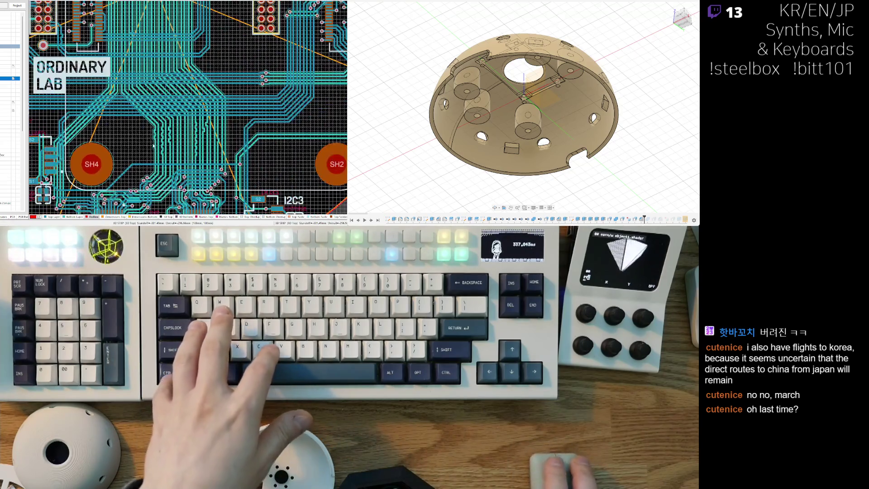
right_drag(179, 179, 229, 154)
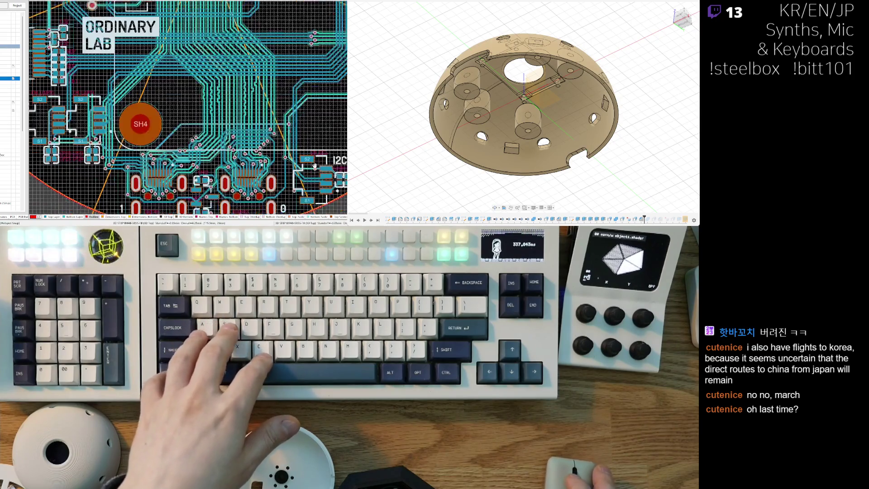
ctrl+scroll(226, 162, down, 2)
ctrl+scroll(166, 145, up, 2)
ctrl+scroll(166, 145, up, 3)
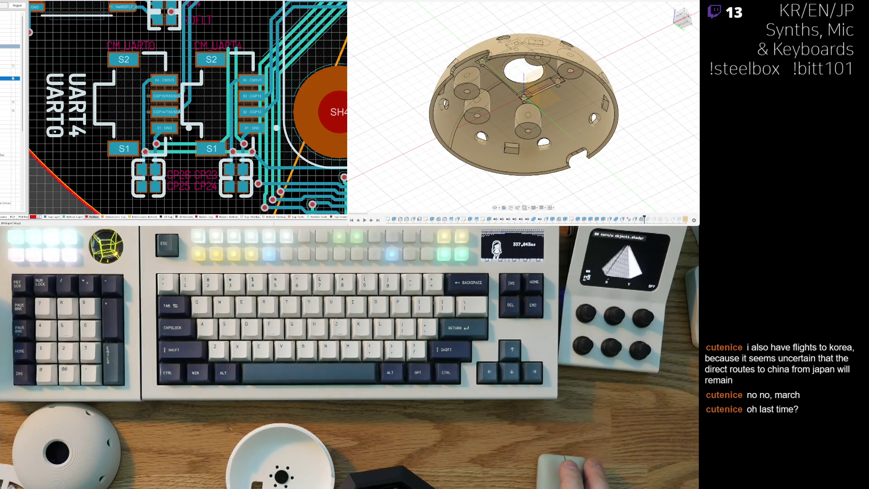
ctrl+scroll(170, 138, down, 2)
ctrl+scroll(161, 143, down, 1)
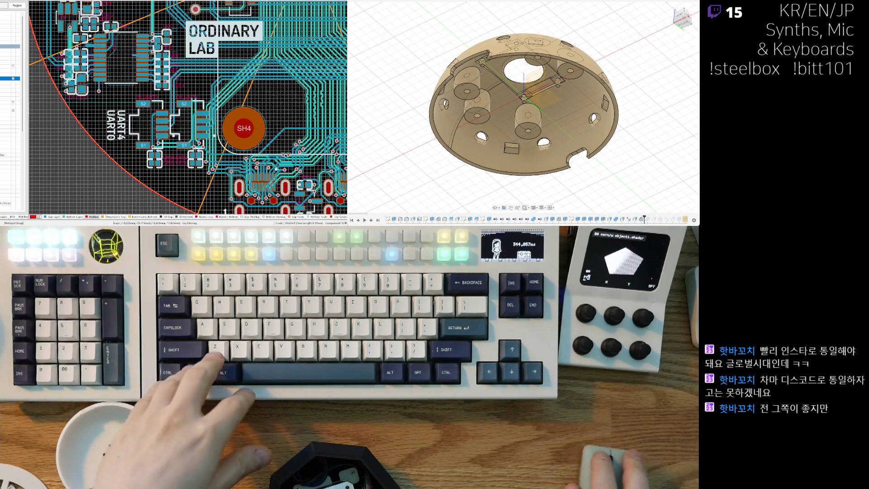
ctrl+scroll(209, 134, down, 3)
right_drag(205, 132, 196, 158)
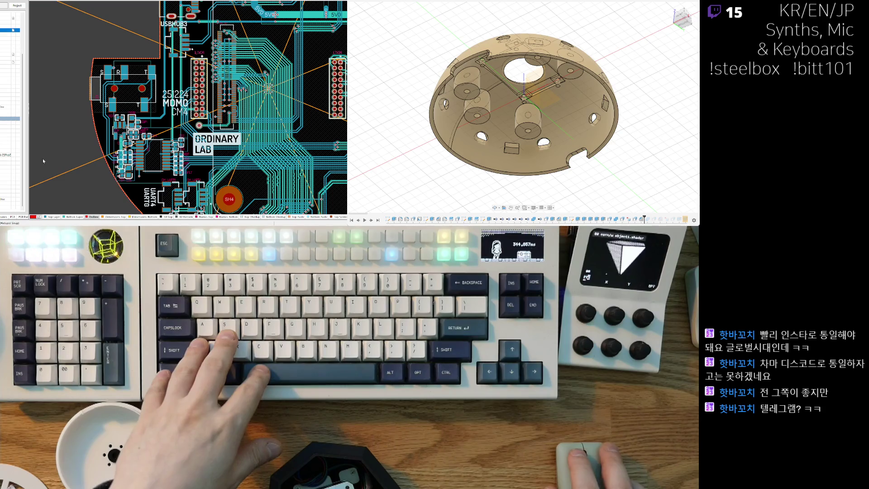
scroll(14, 136, up, 2)
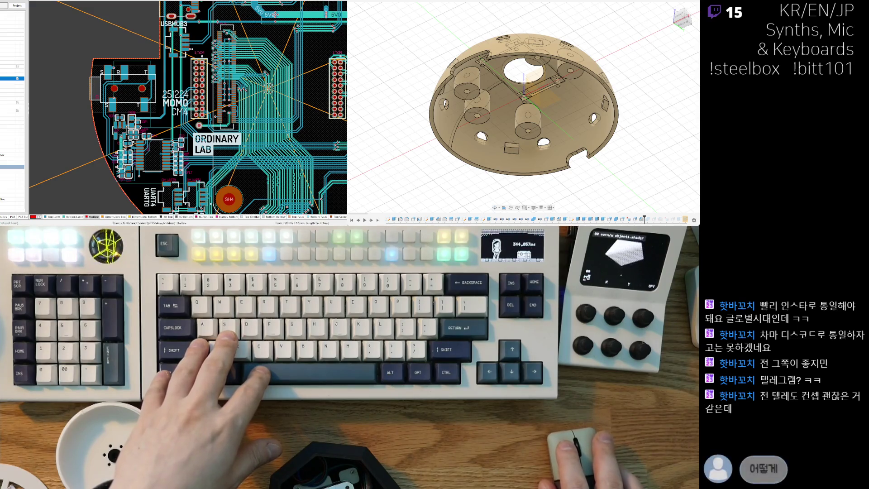
scroll(187, 108, up, 2)
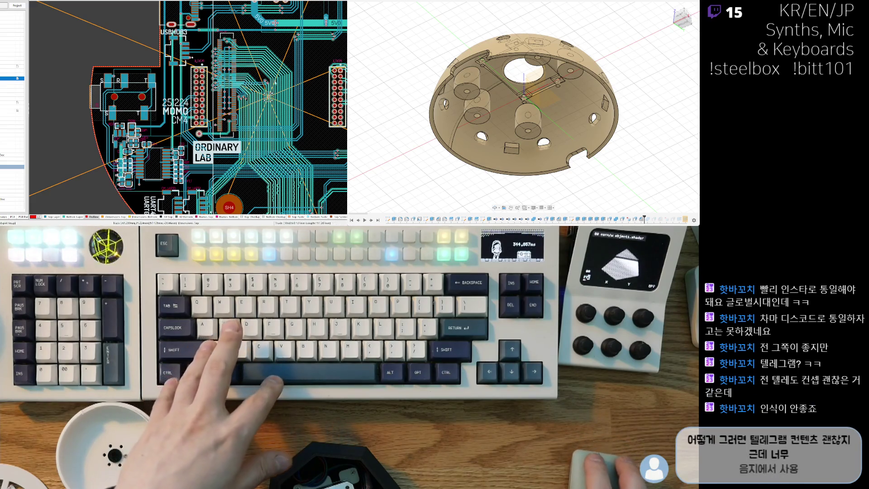
shift+middle_drag(534, 62, 423, 139)
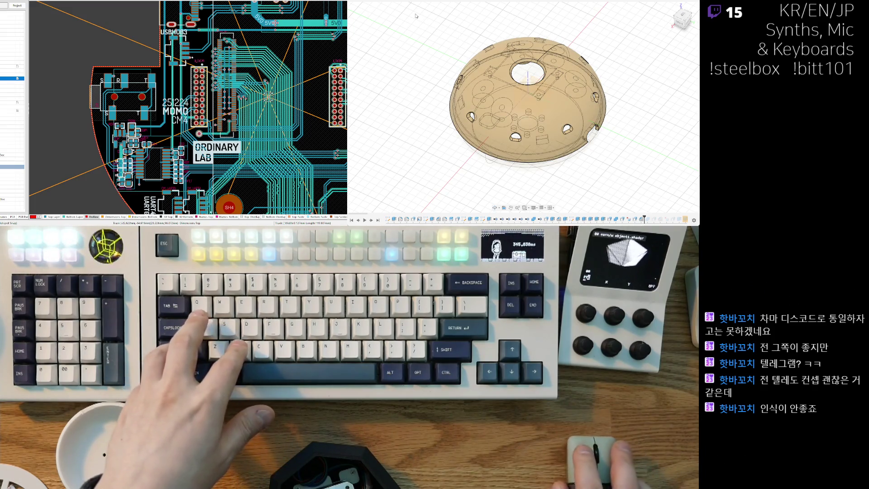
click(509, 156)
mouse_move(650, 122)
shift+middle_down()
mouse_move(645, 45)
mouse_move(624, 108)
shift+middle_up()
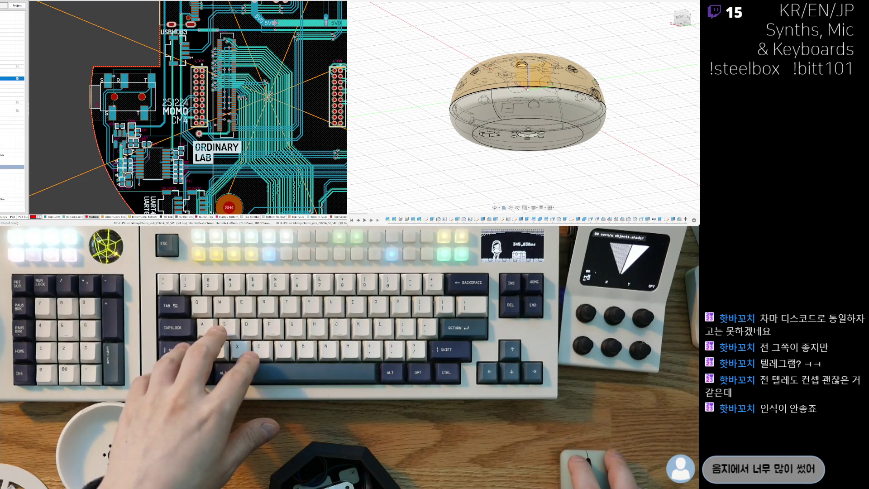
mouse_move(449, 136)
shift+middle_down()
mouse_move(554, 96)
mouse_move(539, 104)
shift+middle_up()
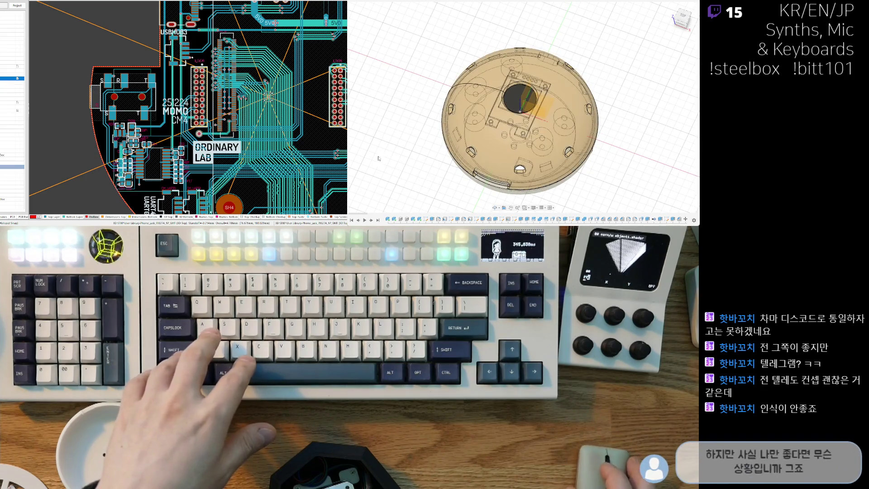
shift+middle_drag(398, 168, 443, 147)
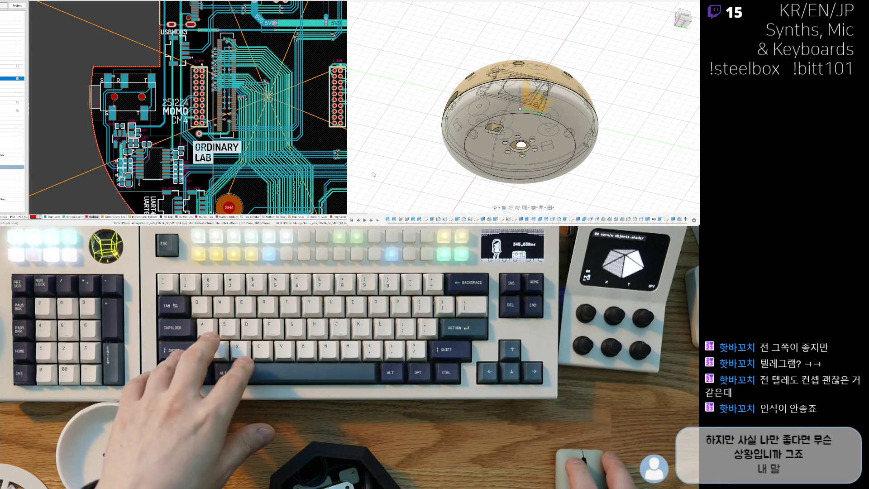
scroll(454, 177, down, 3)
middle_drag(370, 206, 373, 171)
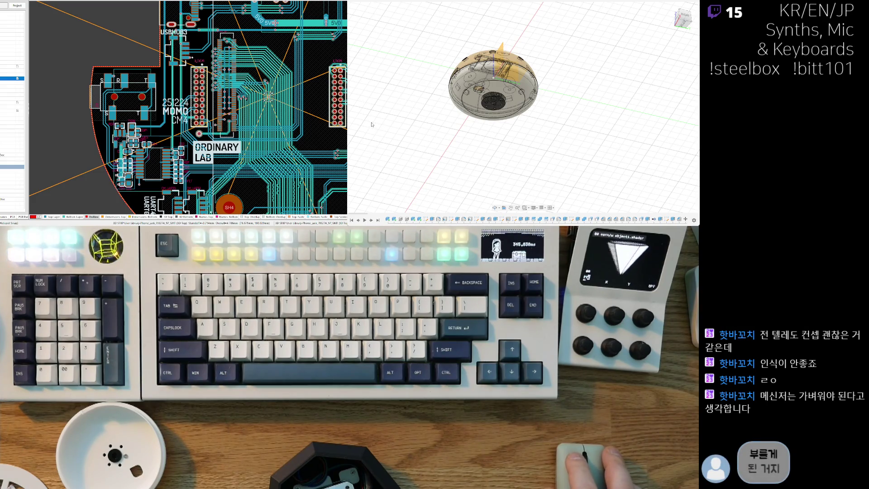
mouse_move(407, 126)
shift+middle_down()
mouse_move(519, 128)
mouse_move(519, 141)
mouse_move(519, 91)
mouse_move(519, 131)
shift+middle_up()
scroll(520, 141, up, 5)
scroll(498, 131, down, 3)
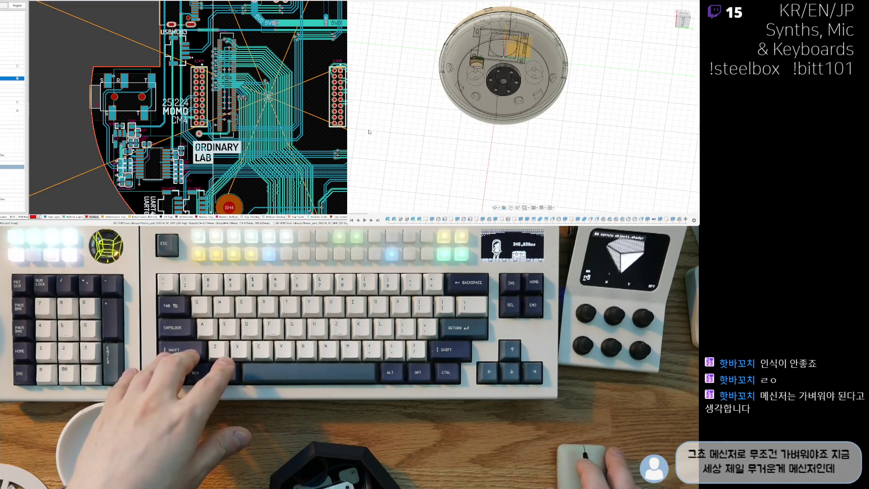
mouse_move(369, 132)
shift+middle_down()
mouse_move(369, 111)
mouse_move(380, 147)
shift+middle_up()
shift+middle_drag(530, 179, 371, 136)
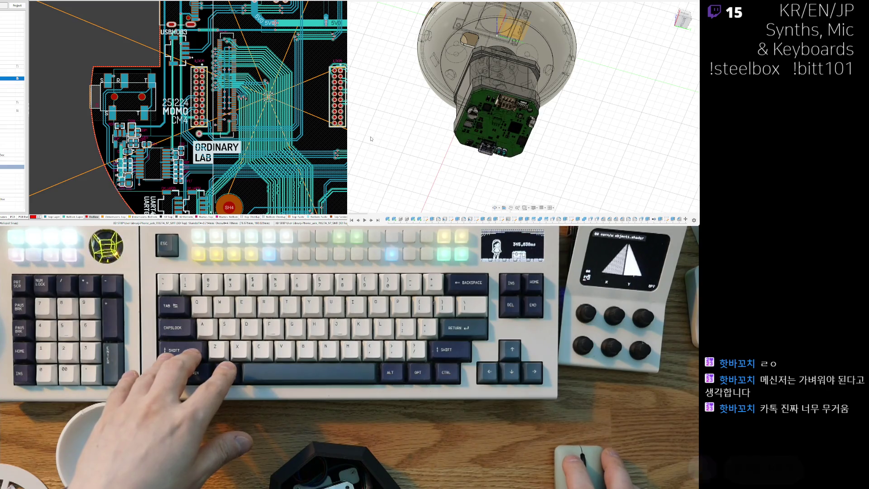
shift+middle_drag(472, 150, 475, 149)
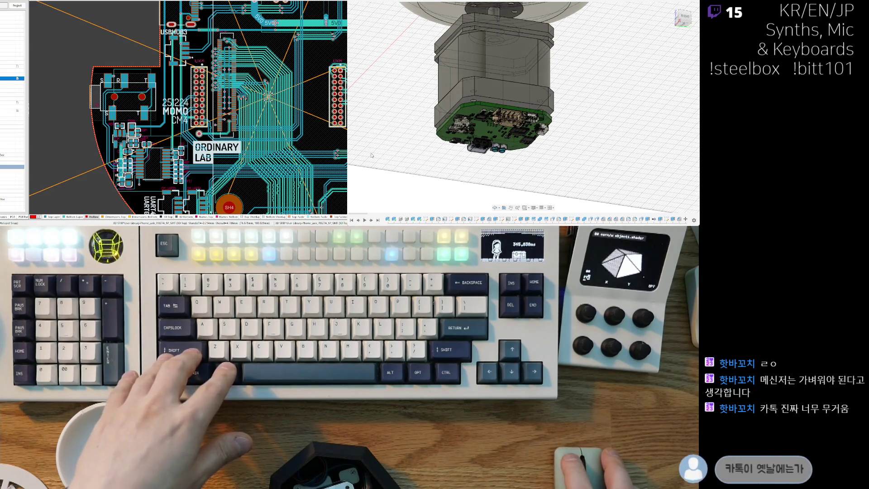